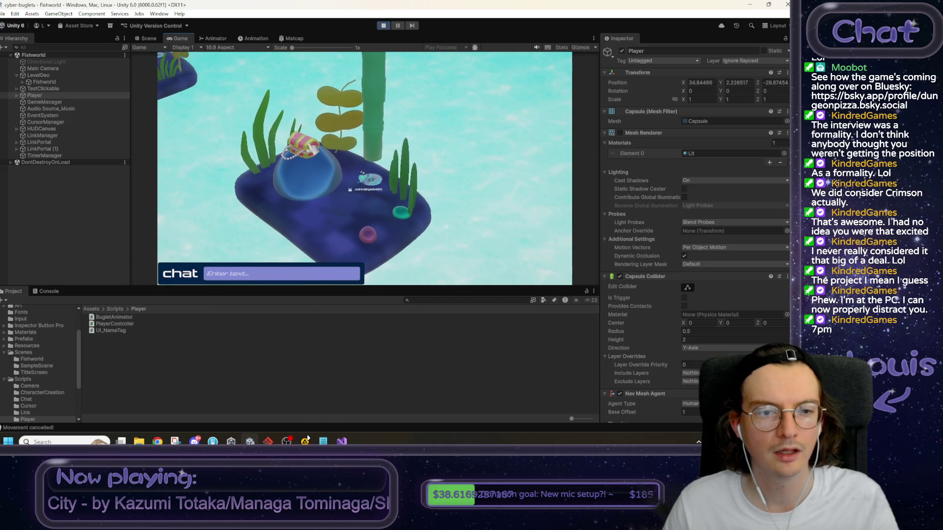
# Walk the player to the treasure chest, then select and rename the TestClickable object.
pyautogui.click(312, 138)
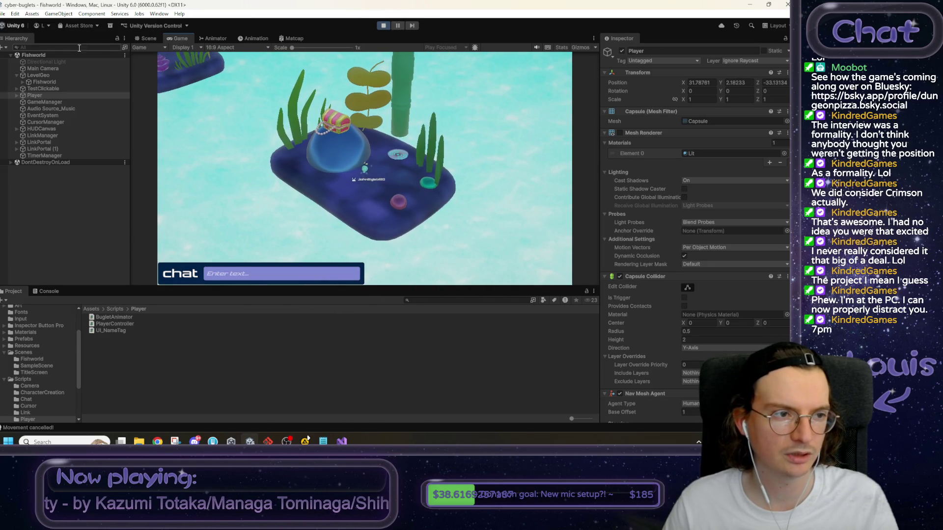
pyautogui.click(58, 89)
pyautogui.click(641, 51)
pyautogui.hotkey('shift', 'Home')
pyautogui.press('BackSpace')
pyautogui.write('_Tre')
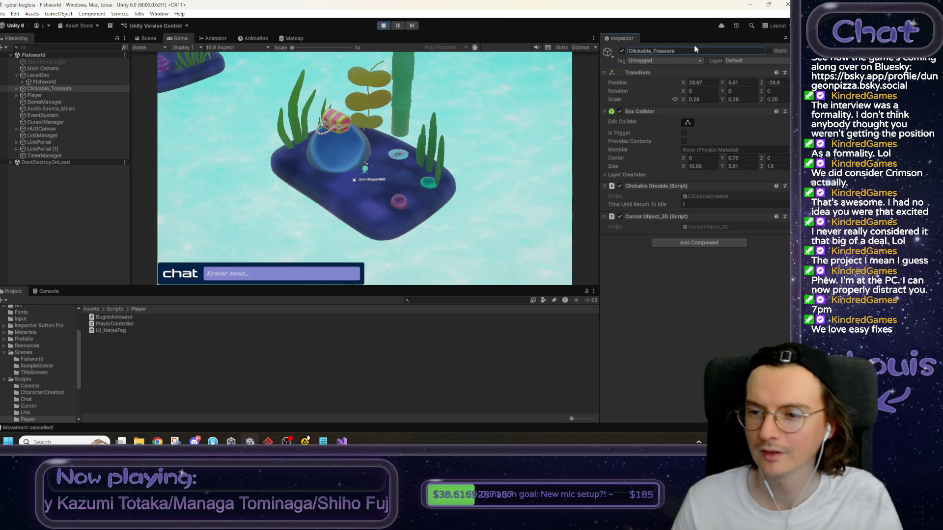
# Try return-to-idle delays of 3, 5 and 2.5 on the chest, then stop play mode.
pyautogui.click(715, 204)
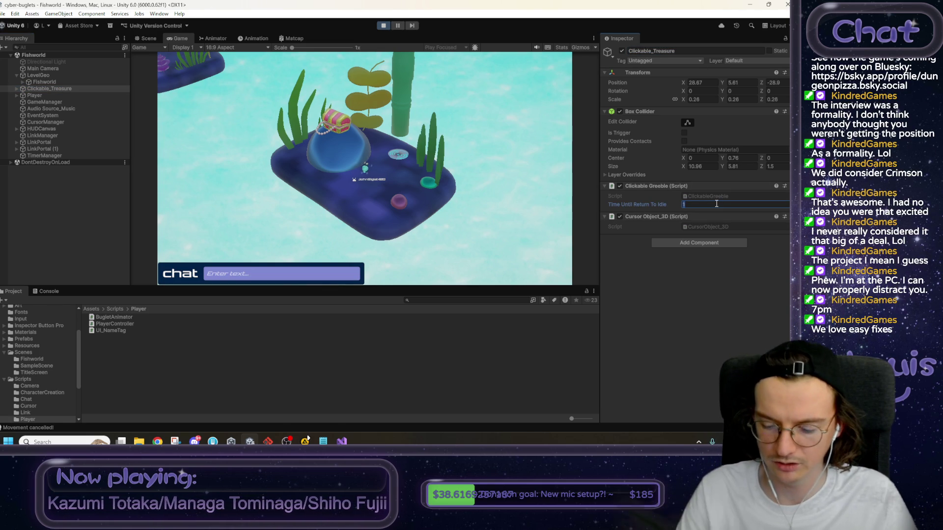
pyautogui.press('Return')
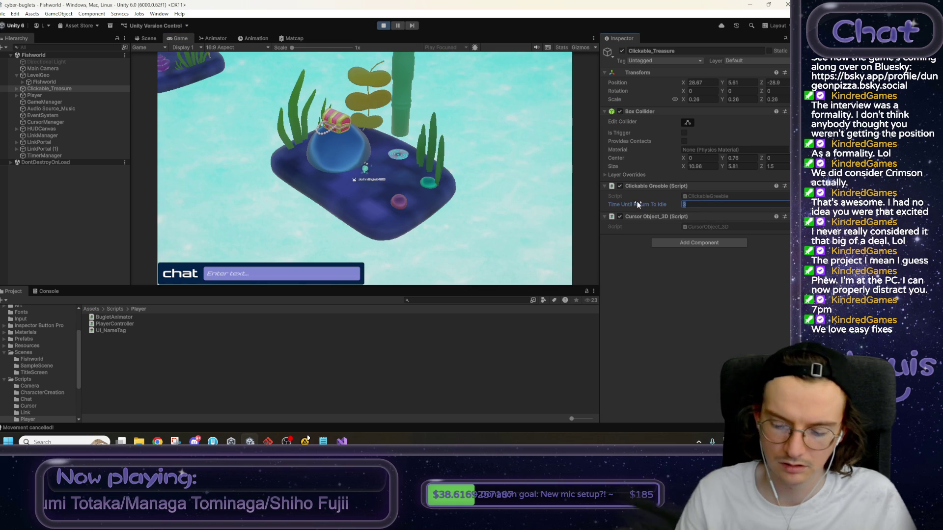
pyautogui.write('5')
pyautogui.press('Return')
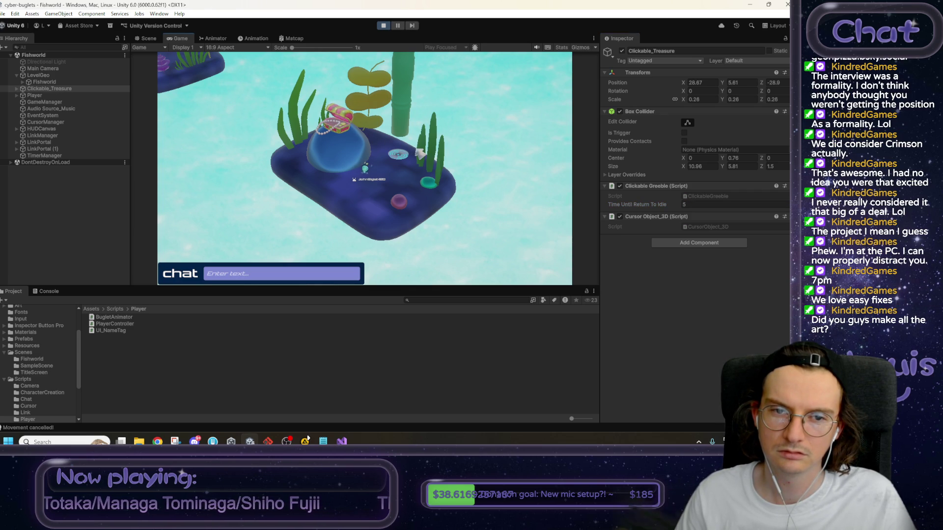
pyautogui.write('2.5')
pyautogui.press('Return')
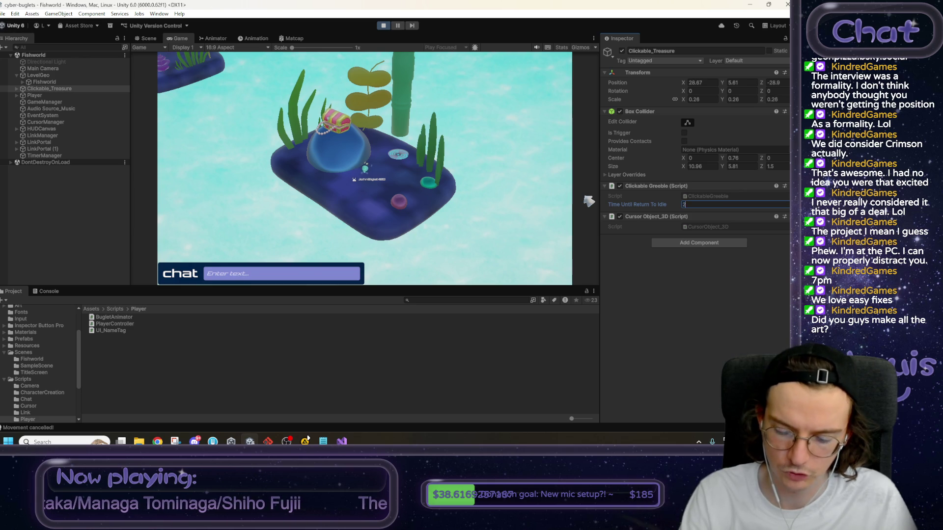
pyautogui.press('Return')
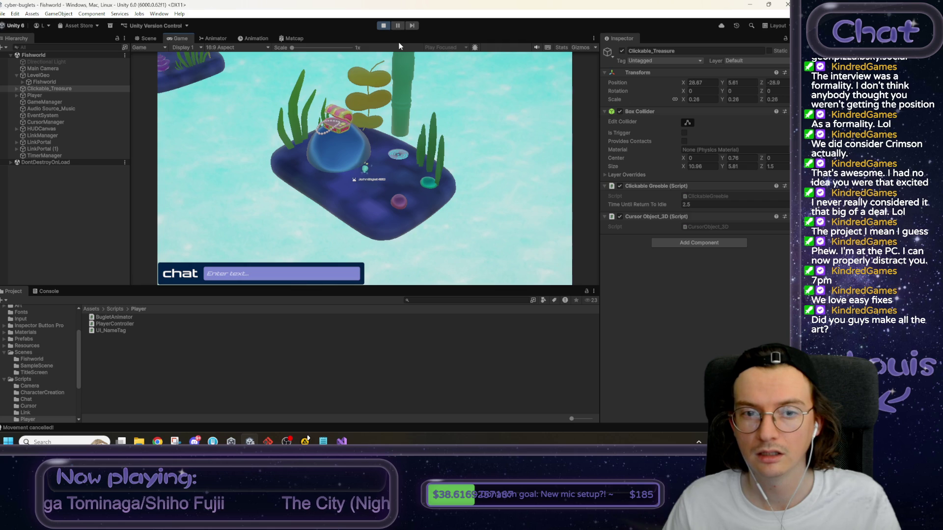
pyautogui.click(384, 26)
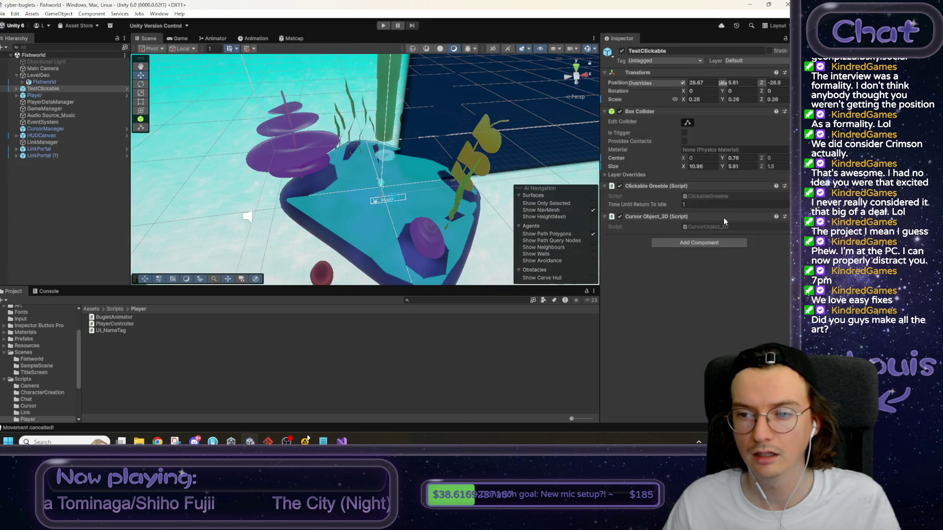
# Set TestClickable's Time Until Return To Idle to 2.5 and frame the chest.
pyautogui.click(693, 225)
pyautogui.write('12.5')
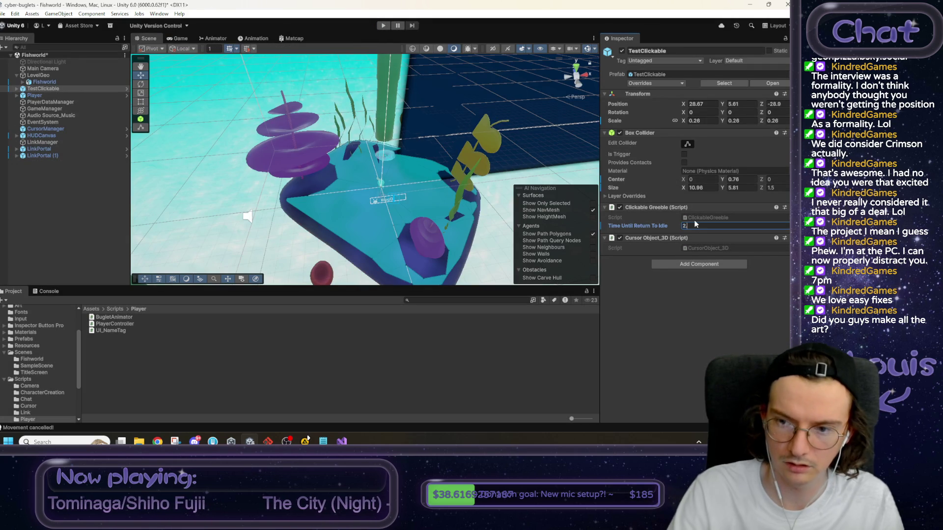
pyautogui.moveTo(499, 225); pyautogui.dragTo(485, 217)
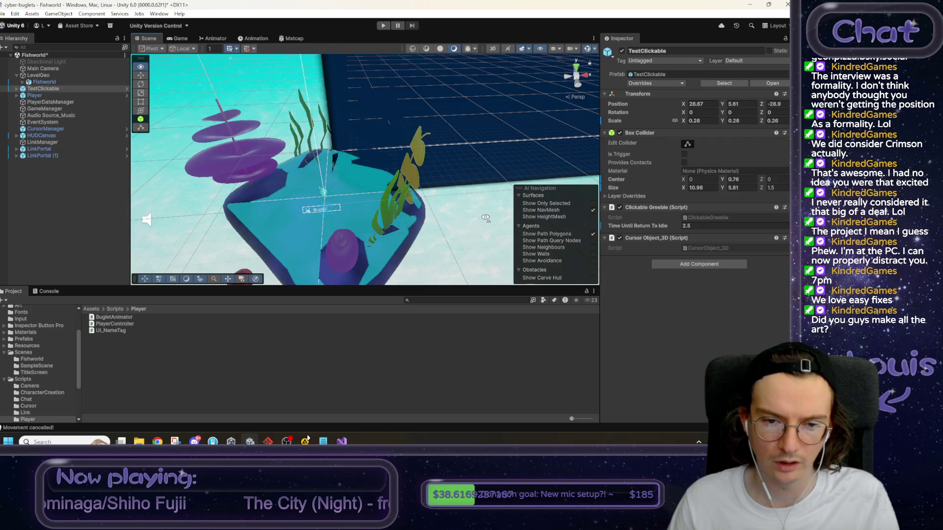
pyautogui.press('f')
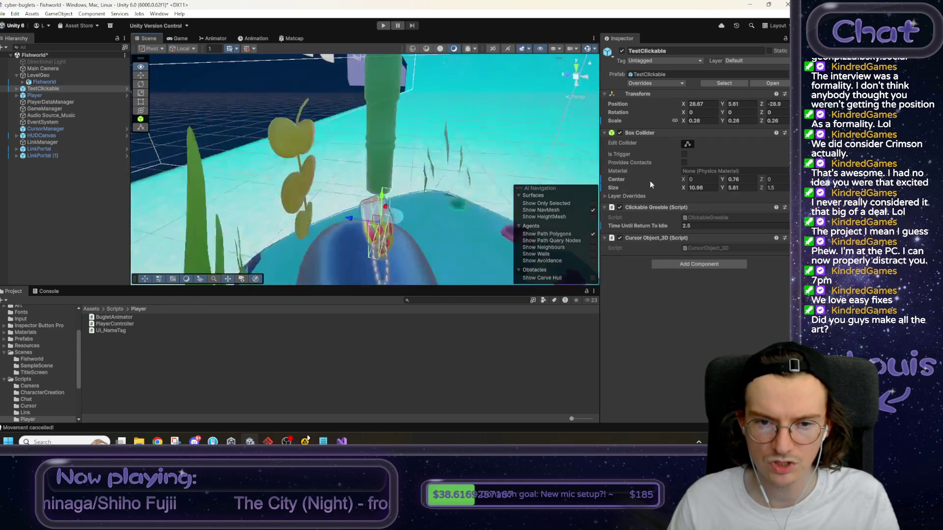
# Orbit around the chest's island, then bring up the Fishworld checklist in Notepad.
pyautogui.scroll(-3, 402, 198)
pyautogui.moveTo(422, 197)
pyautogui.mouseDown()
pyautogui.moveTo(395, 196)
pyautogui.moveTo(506, 187)
pyautogui.moveTo(389, 191)
pyautogui.mouseUp()
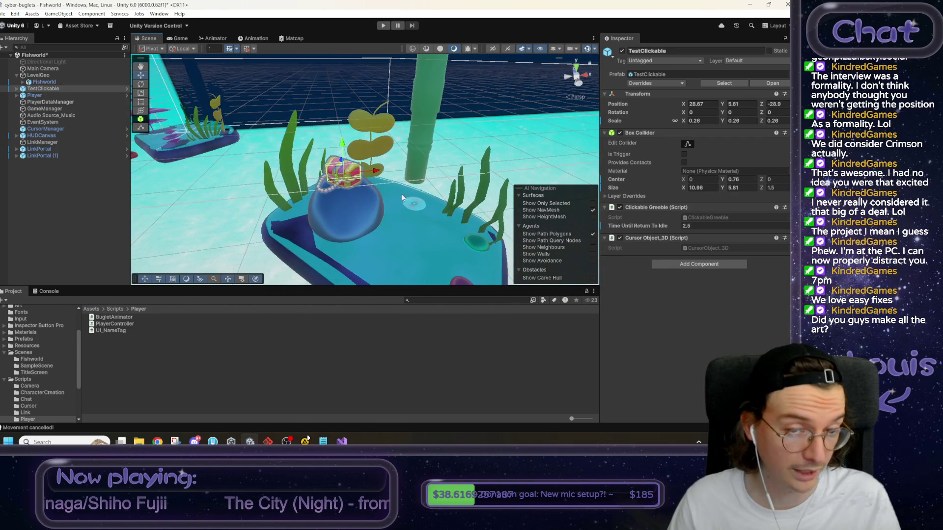
pyautogui.scroll(3, 402, 197)
pyautogui.scroll(-3, 399, 197)
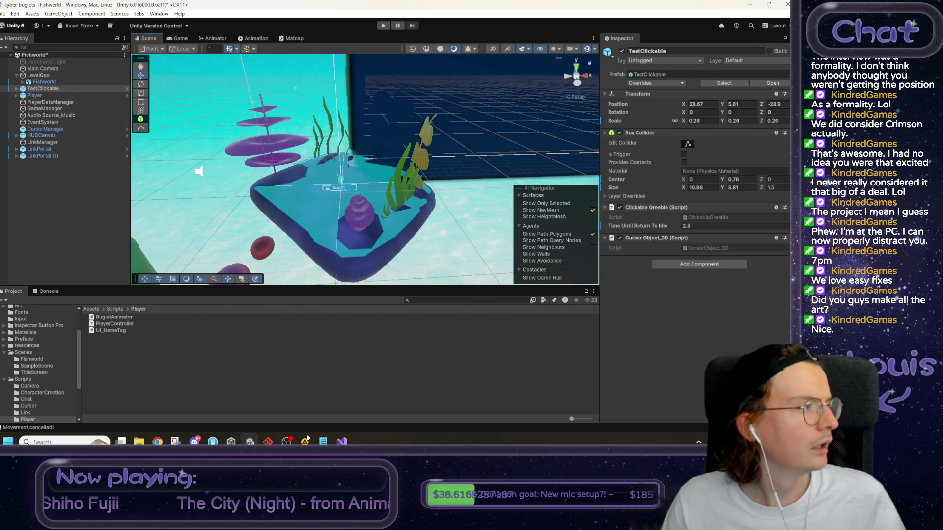
pyautogui.moveTo(257, 141)
pyautogui.mouseDown()
pyautogui.moveTo(307, 190)
pyautogui.moveTo(237, 188)
pyautogui.moveTo(227, 218)
pyautogui.mouseUp()
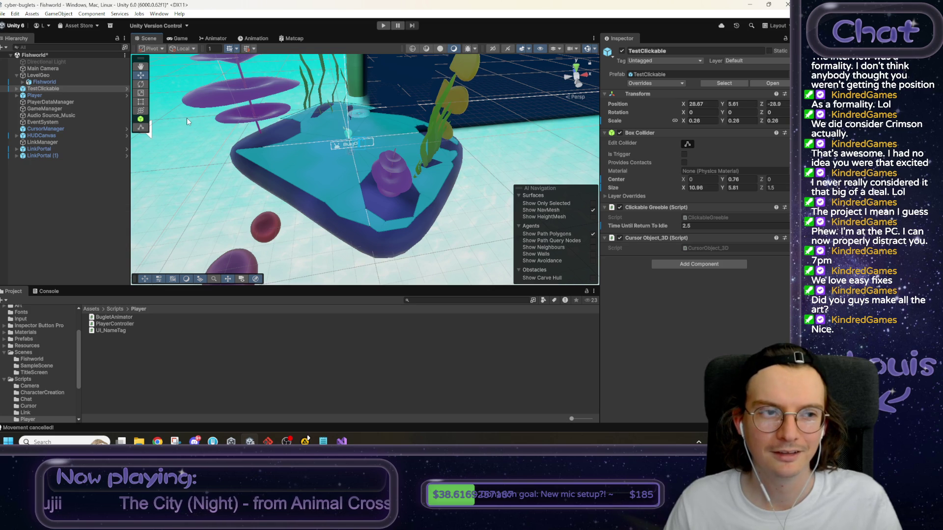
pyautogui.moveTo(187, 118)
pyautogui.mouseDown()
pyautogui.moveTo(364, 152)
pyautogui.moveTo(451, 158)
pyautogui.mouseUp()
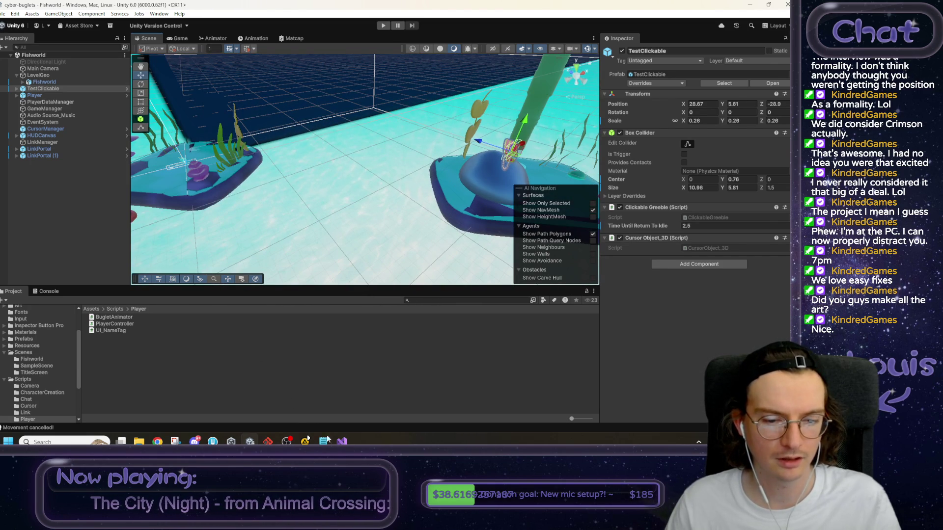
pyautogui.click(326, 441)
pyautogui.moveTo(551, 231); pyautogui.dragTo(557, 231)
# Check off the 'link manager for link portals' item in the Fishworld checklist.
pyautogui.write('x')
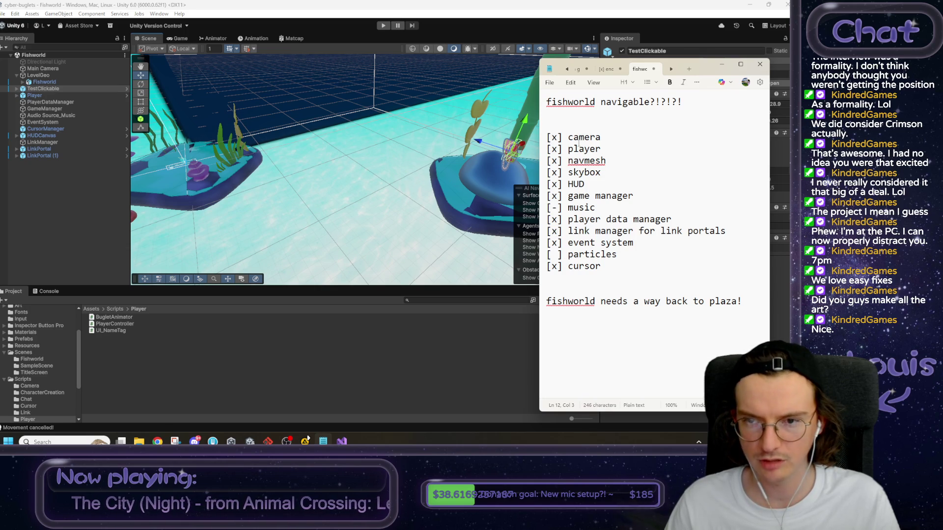
pyautogui.tripleClick(694, 100)
pyautogui.moveTo(619, 255)
pyautogui.mouseDown()
pyautogui.moveTo(536, 253)
pyautogui.moveTo(626, 254)
pyautogui.mouseUp()
pyautogui.moveTo(751, 303)
pyautogui.mouseDown()
pyautogui.moveTo(545, 301)
pyautogui.moveTo(739, 301)
pyautogui.moveTo(563, 301)
pyautogui.mouseUp()
# Add the open task 'new link portal that goes between scenes' above the closing note.
pyautogui.click(707, 294)
pyautogui.press('Return')
pyautogui.press('BackSpace')
pyautogui.press('Return')
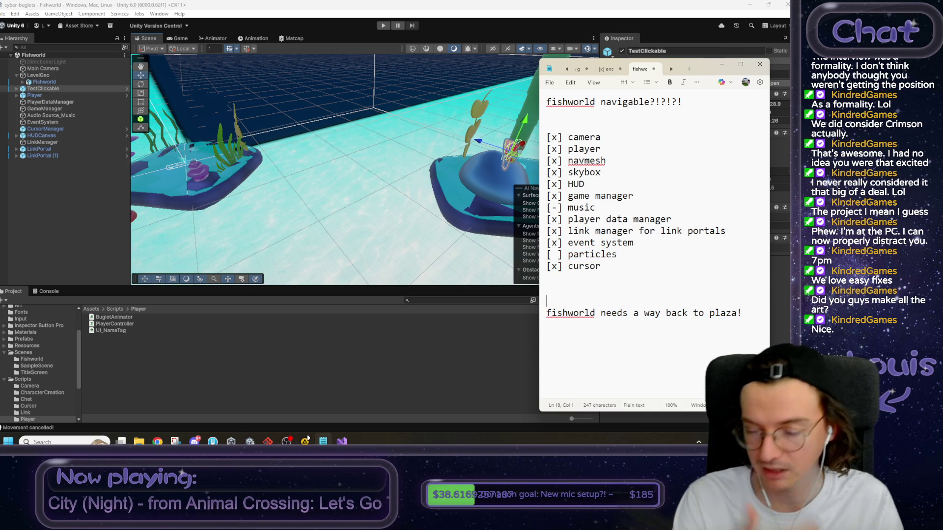
pyautogui.press('Return')
pyautogui.press('Up')
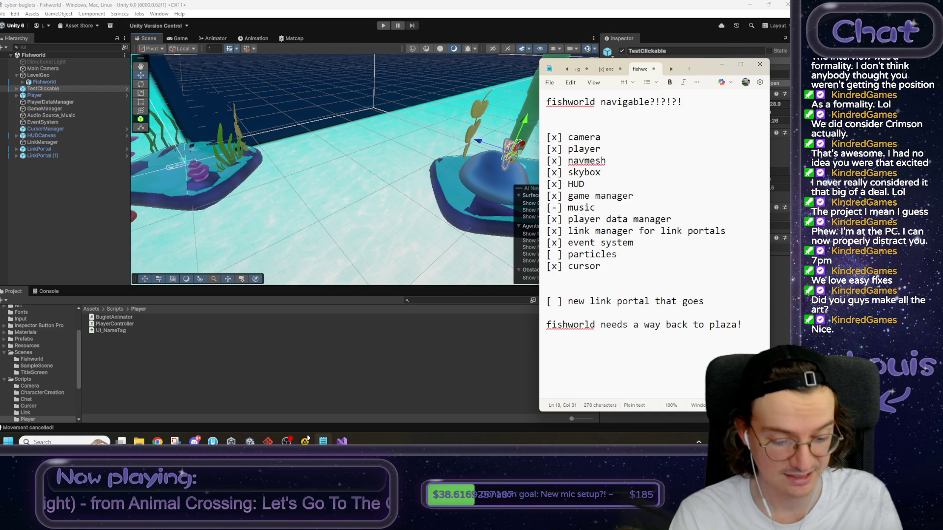
pyautogui.write('tween scen')
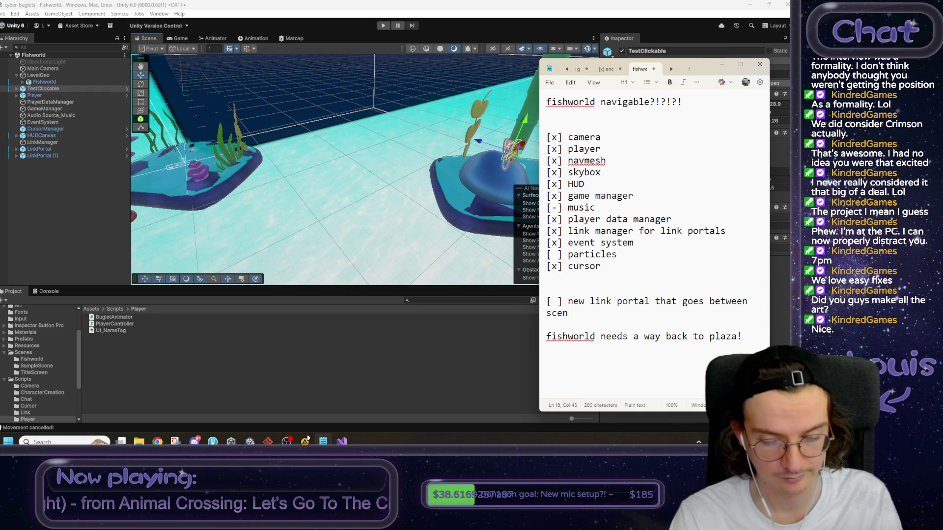
pyautogui.hotkey('shift', 'Up')
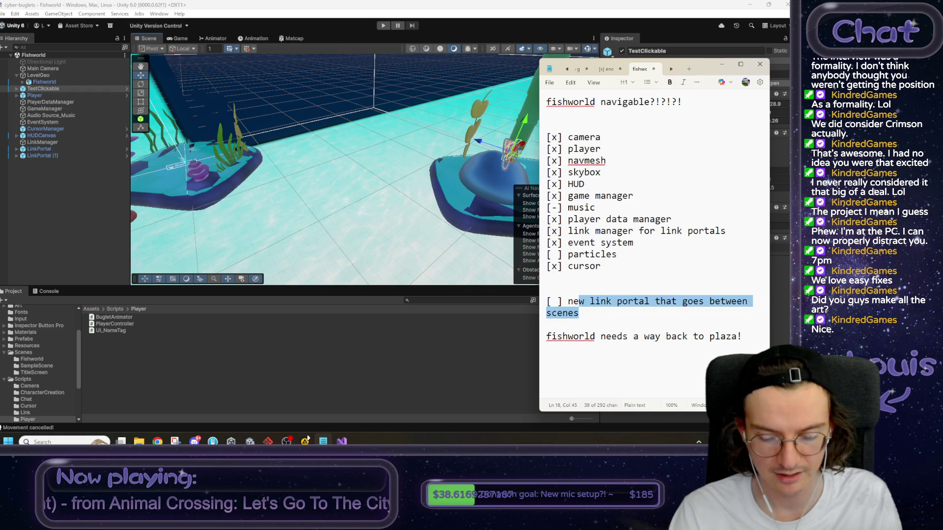
pyautogui.hotkey('shift', 'Home')
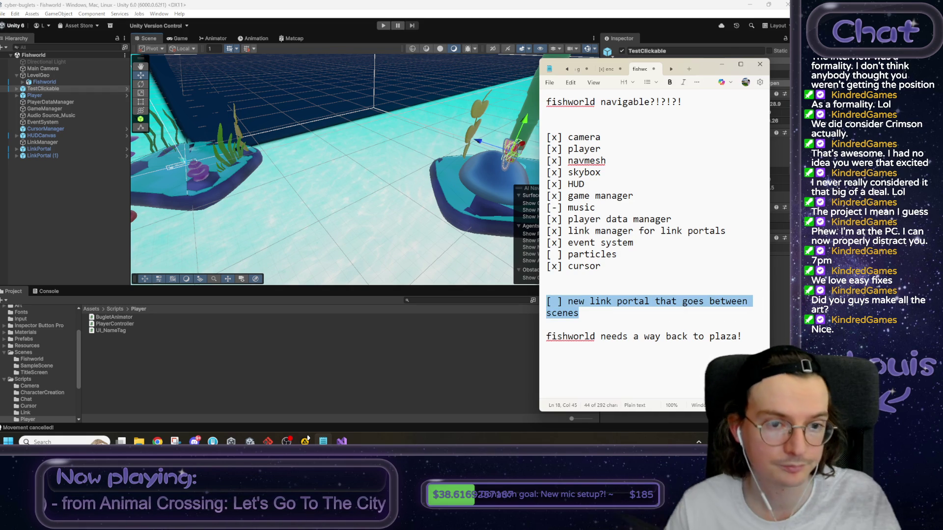
pyautogui.click(310, 207)
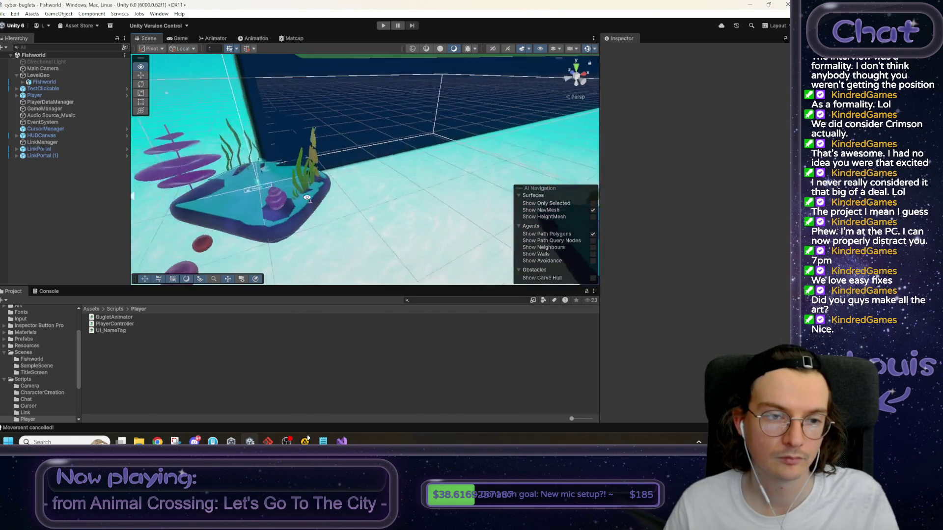
# Add a new particle system to Fishworld, delete it, and save the scene.
pyautogui.rightClick(58, 207)
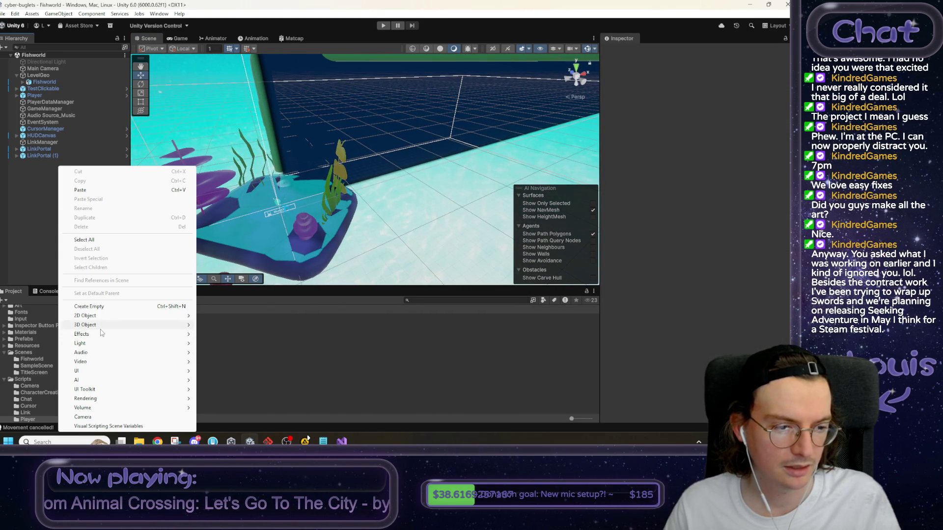
pyautogui.moveTo(98, 325)
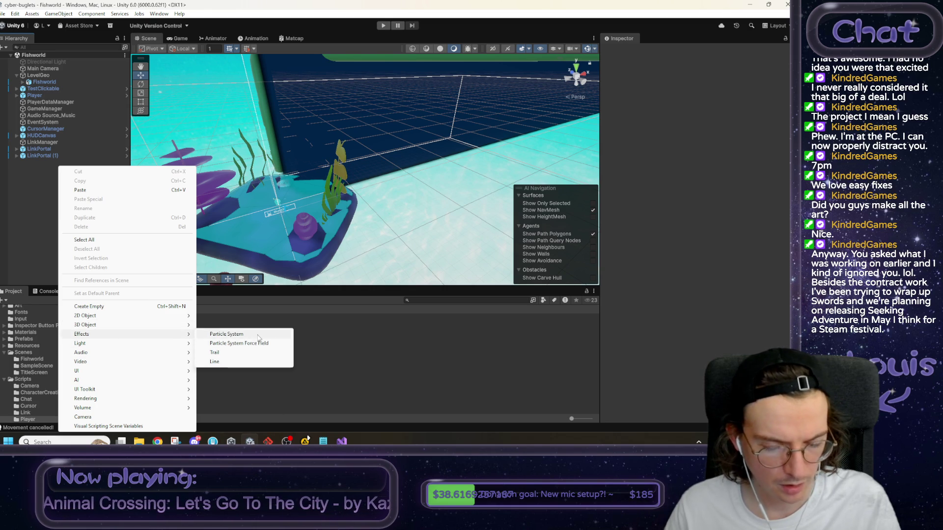
pyautogui.click(258, 335)
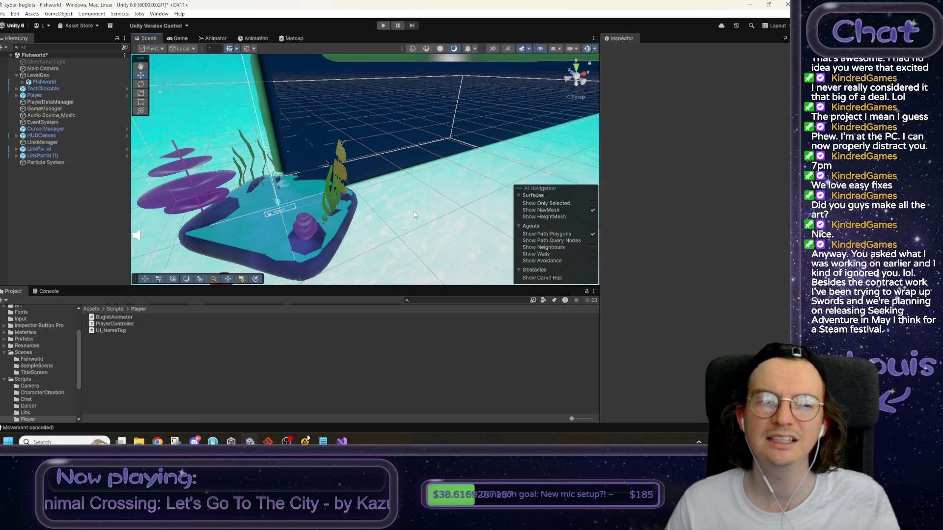
pyautogui.click(67, 161)
pyautogui.press('Delete')
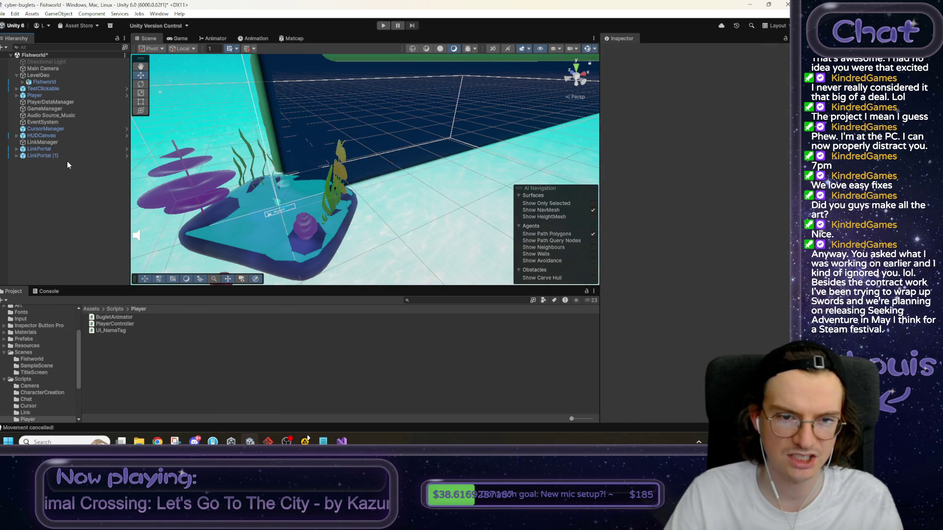
pyautogui.hotkey('ctrl', 's')
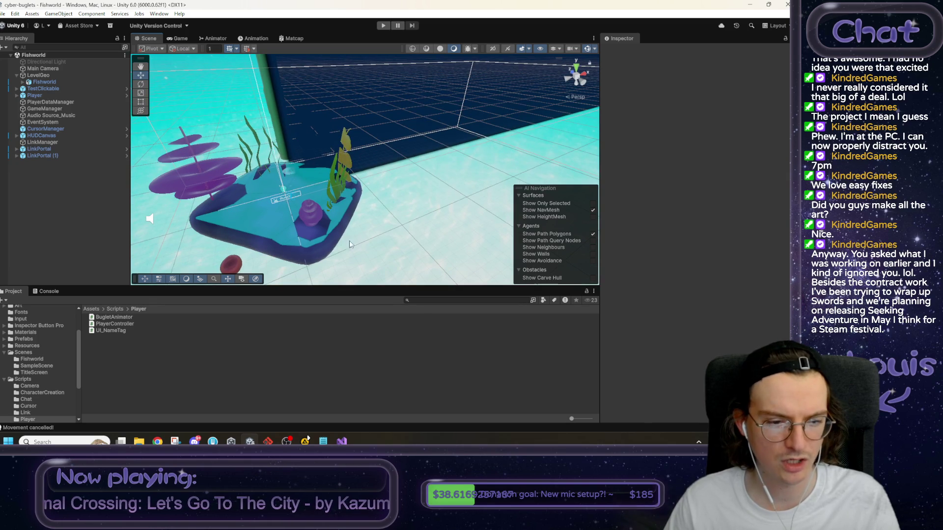
# Pick up the DustMotes particle effect from SampleScene and bring it into Fishworld.
pyautogui.click(92, 310)
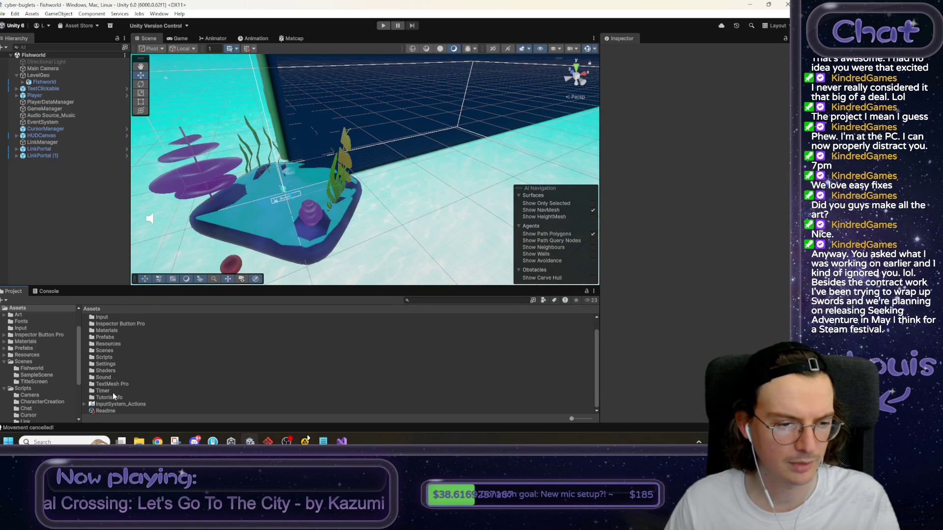
pyautogui.click(103, 351)
pyautogui.doubleClick(103, 351)
pyautogui.doubleClick(111, 351)
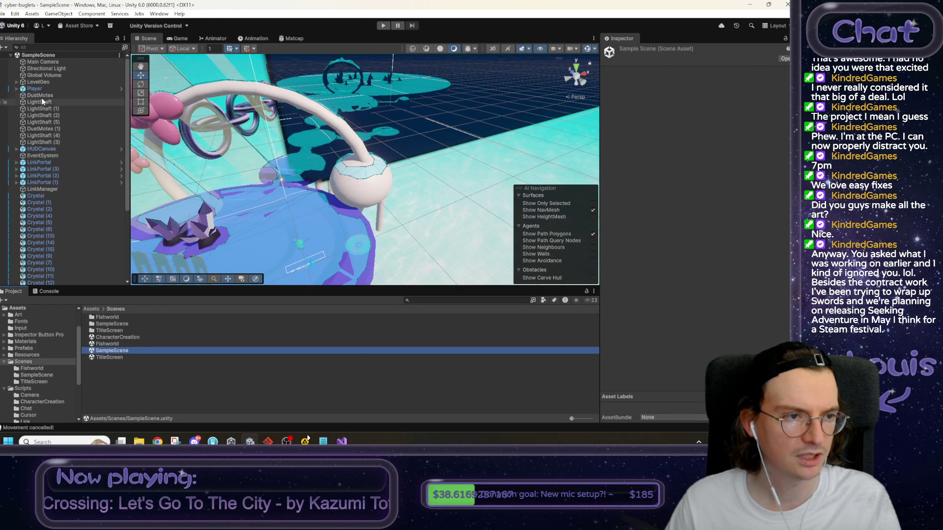
pyautogui.click(43, 96)
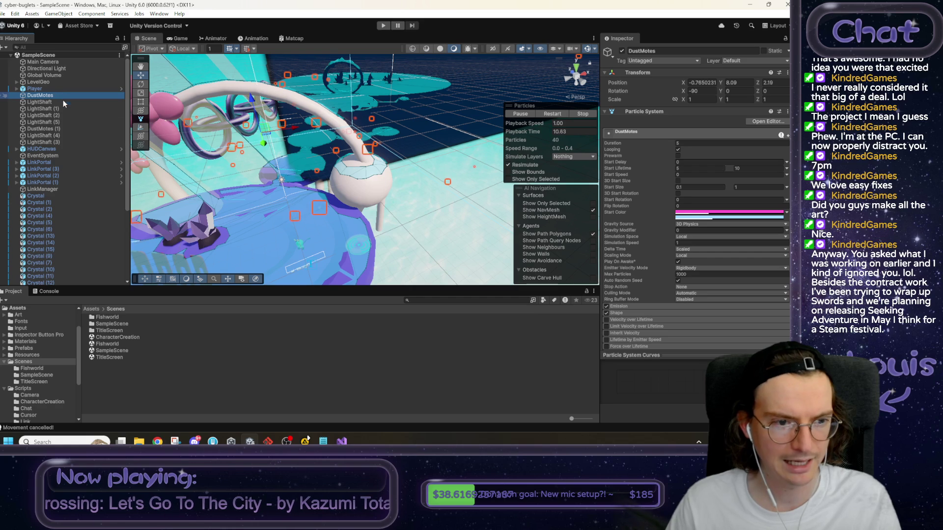
pyautogui.doubleClick(109, 344)
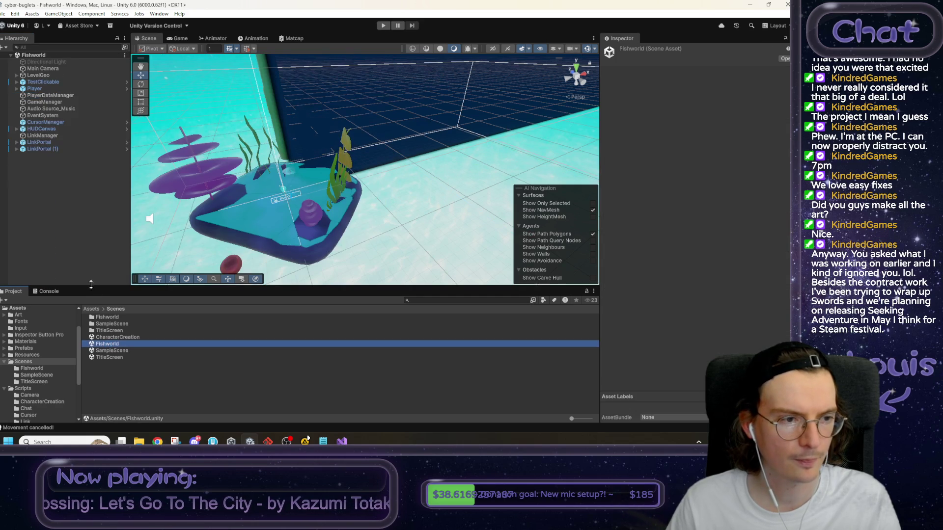
pyautogui.moveTo(319, 210)
pyautogui.mouseDown()
pyautogui.moveTo(421, 202)
pyautogui.moveTo(381, 179)
pyautogui.moveTo(457, 189)
pyautogui.mouseUp()
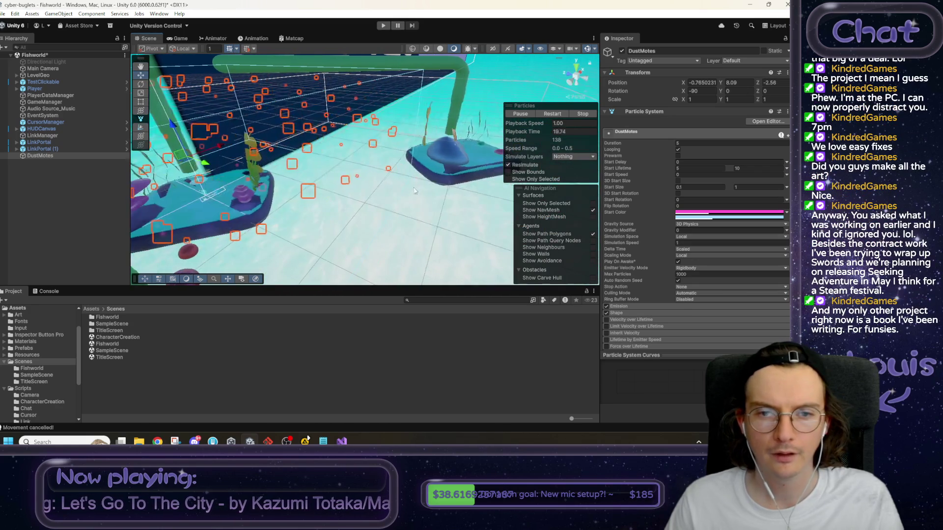
# Re-angle the view on the dust motes and scroll to DustMotes' Renderer settings.
pyautogui.moveTo(212, 198); pyautogui.dragTo(236, 187)
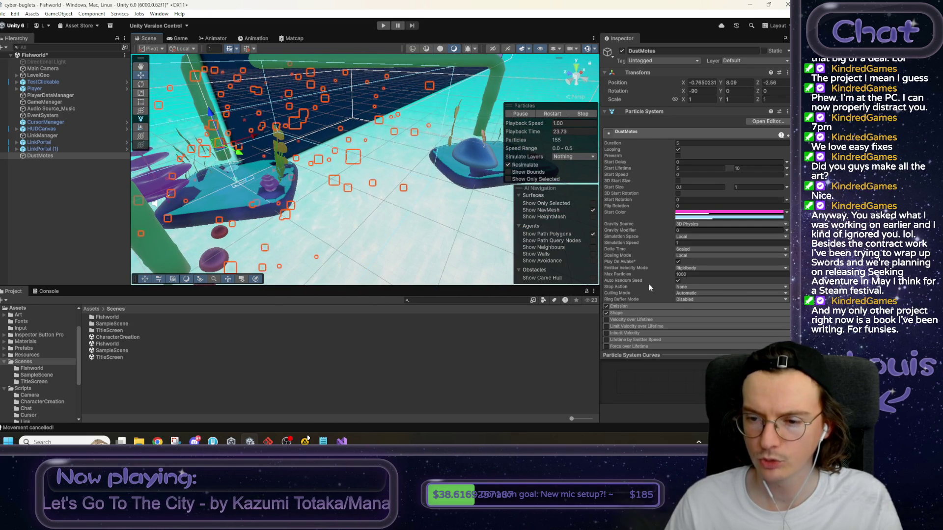
pyautogui.scroll(-3, 648, 284)
pyautogui.scroll(-3, 643, 299)
pyautogui.scroll(-1, 641, 320)
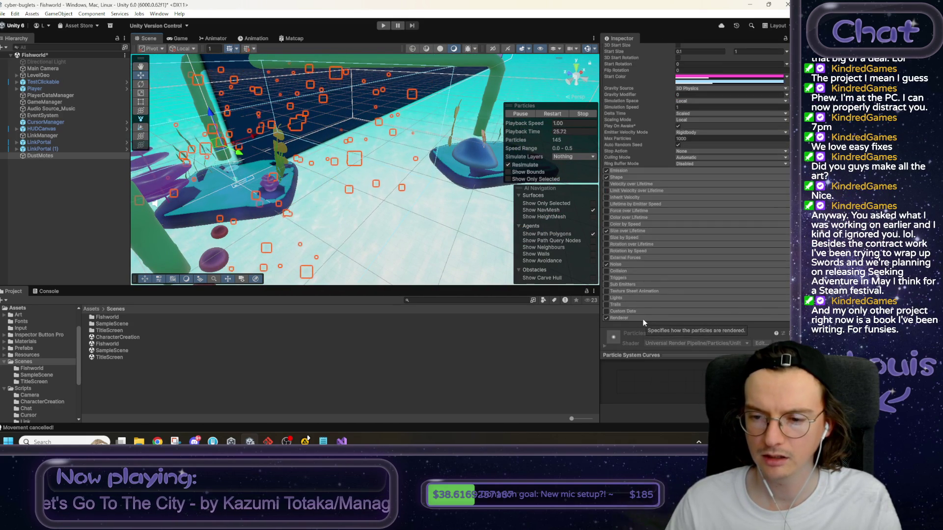
# Return to the project Assets root and open the Art folder.
pyautogui.click(97, 309)
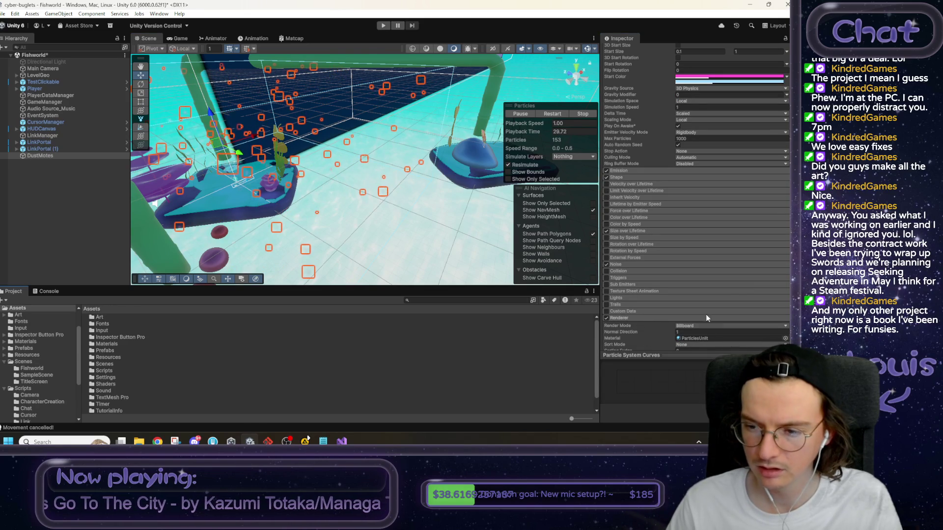
pyautogui.scroll(-5, 699, 338)
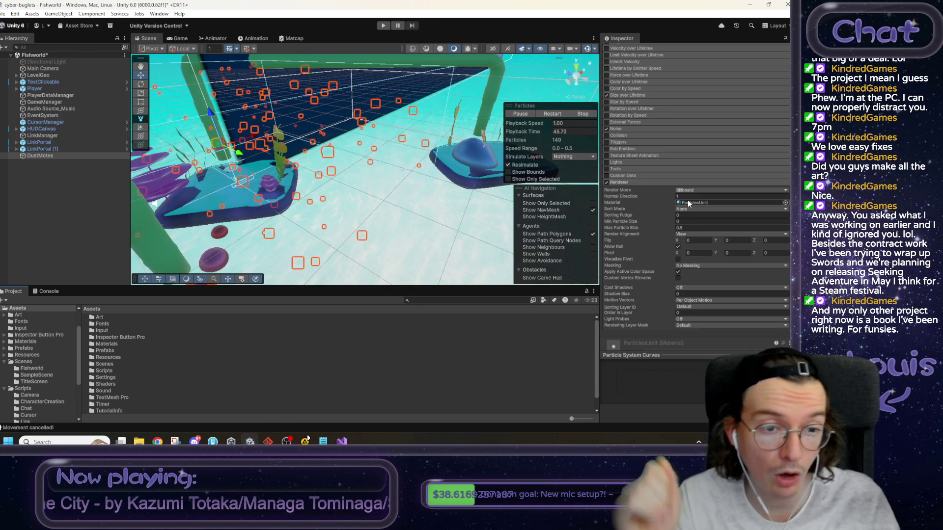
pyautogui.moveTo(426, 200); pyautogui.dragTo(325, 189)
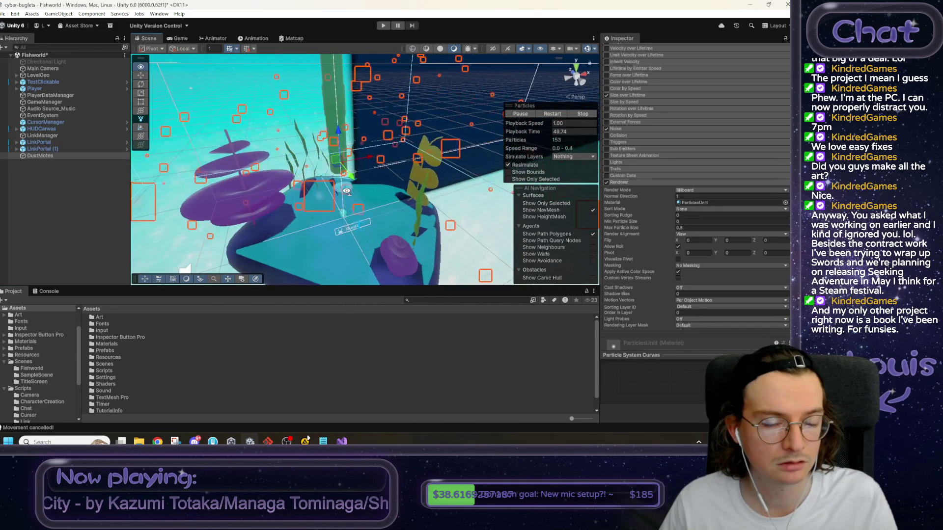
pyautogui.click(101, 317)
pyautogui.doubleClick(101, 317)
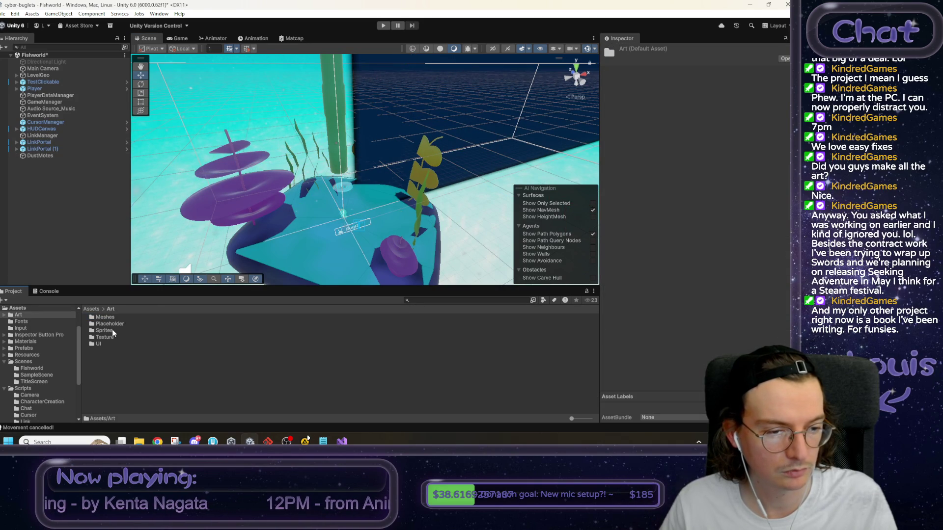
# Browse into Art > Sprites > Bubble and inspect the Bubble_Sprite texture's import settings.
pyautogui.click(112, 331)
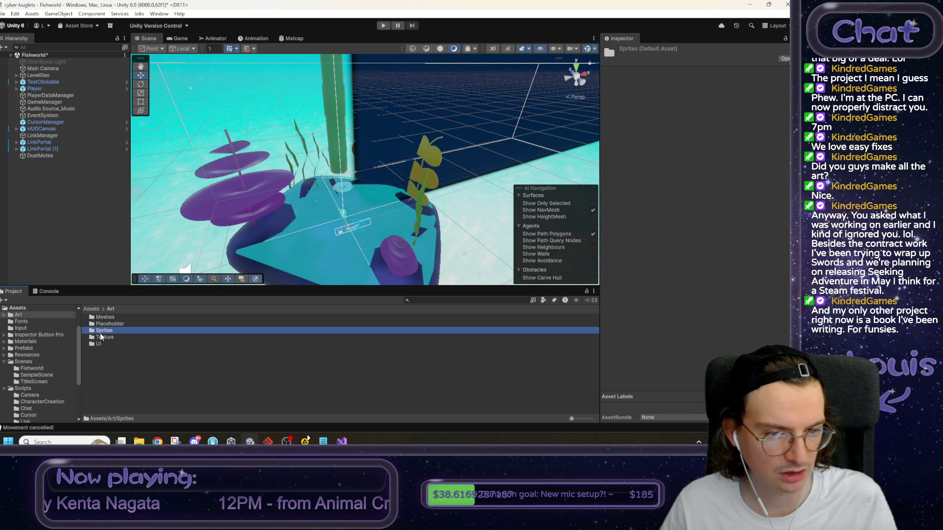
pyautogui.moveTo(168, 263); pyautogui.dragTo(166, 274)
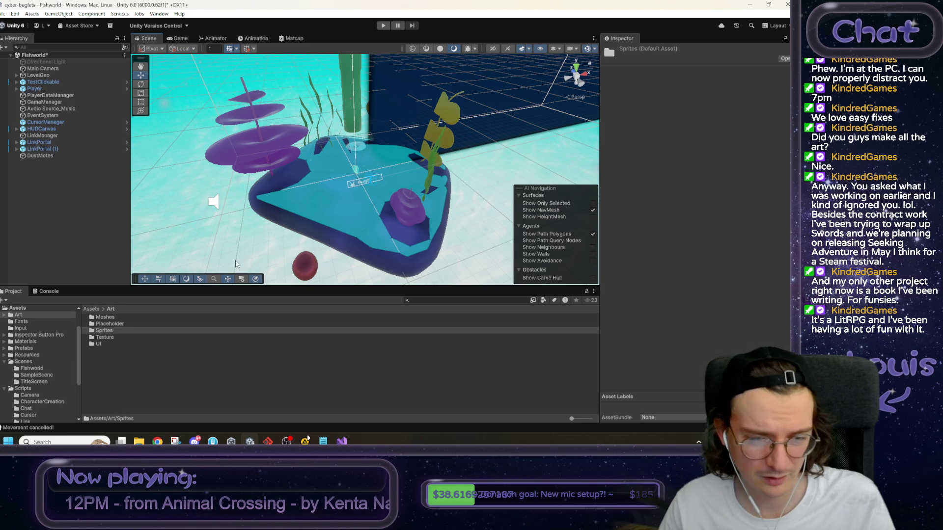
pyautogui.moveTo(235, 270); pyautogui.dragTo(251, 258)
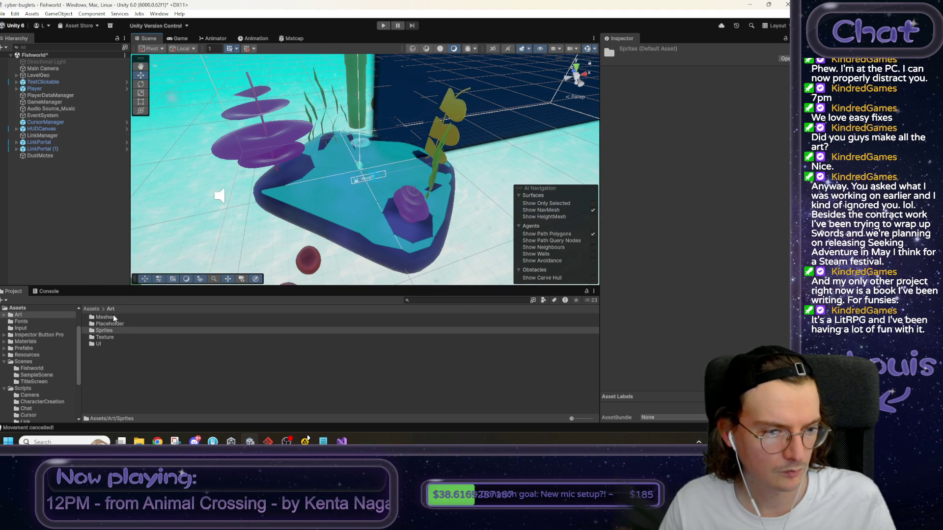
pyautogui.doubleClick(112, 330)
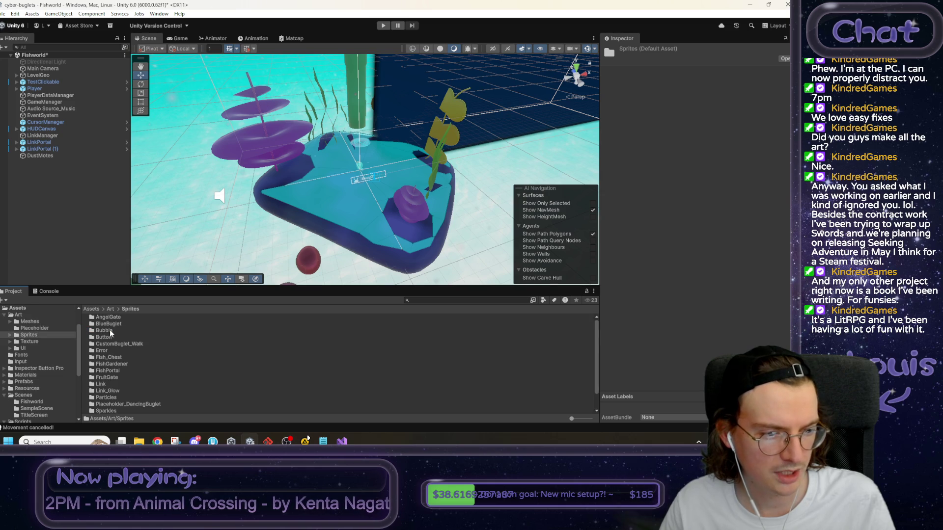
pyautogui.doubleClick(111, 331)
pyautogui.click(110, 318)
pyautogui.click(84, 318)
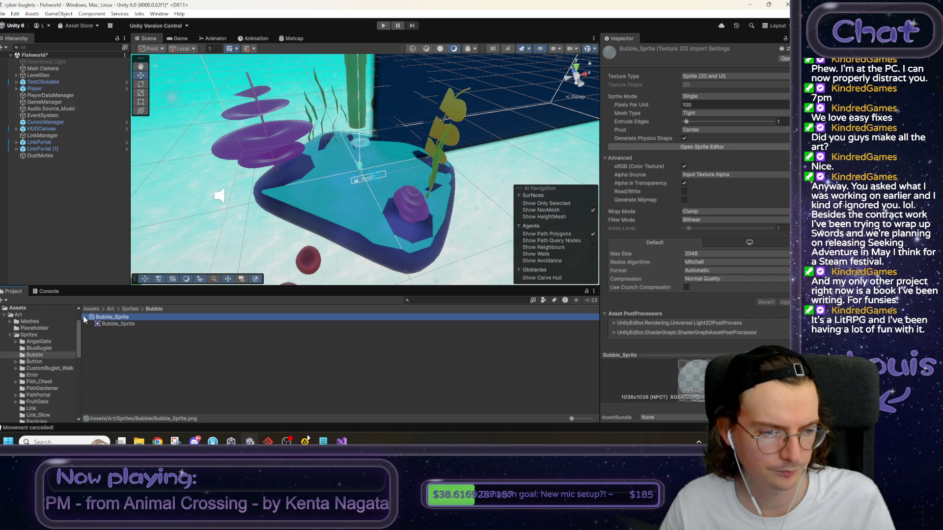
pyautogui.click(115, 324)
pyautogui.click(113, 348)
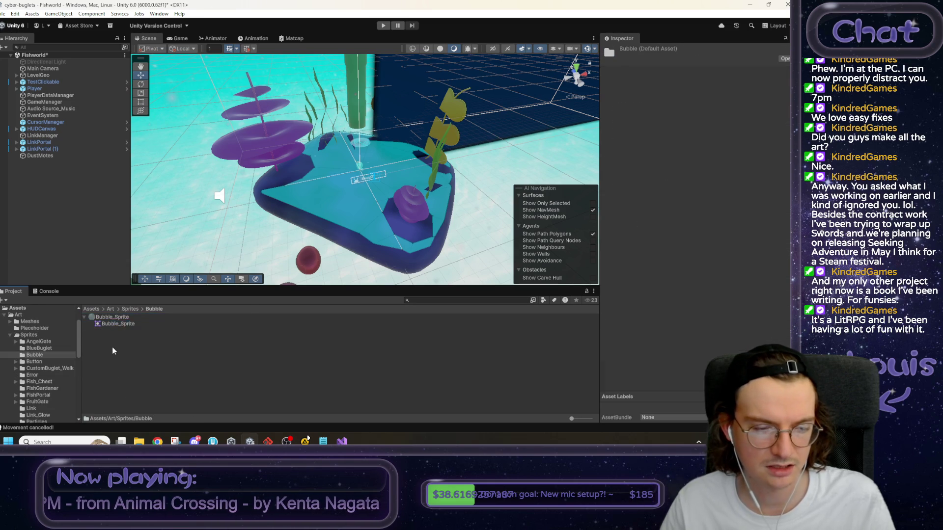
# Create a material named 'BubbleParticle' in the Bubble folder with Create > Material.
pyautogui.rightClick(112, 350)
pyautogui.moveTo(162, 112)
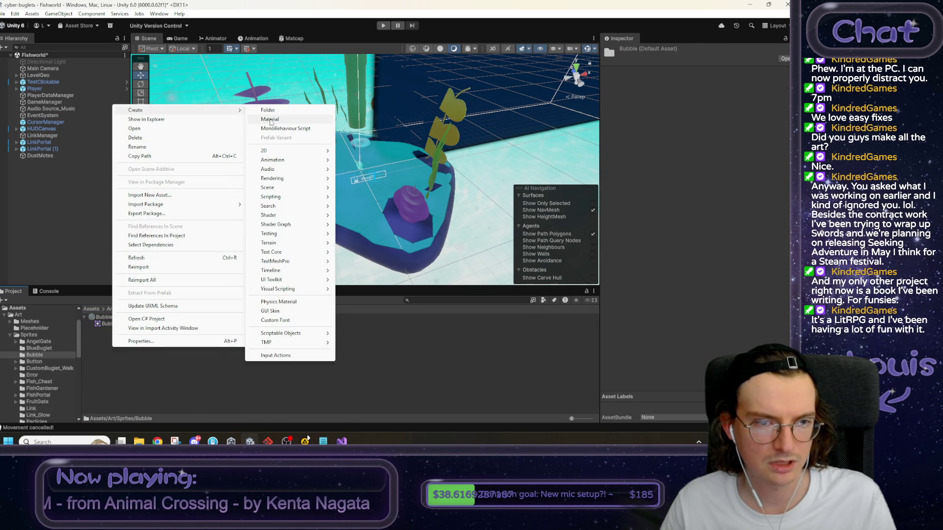
pyautogui.click(285, 120)
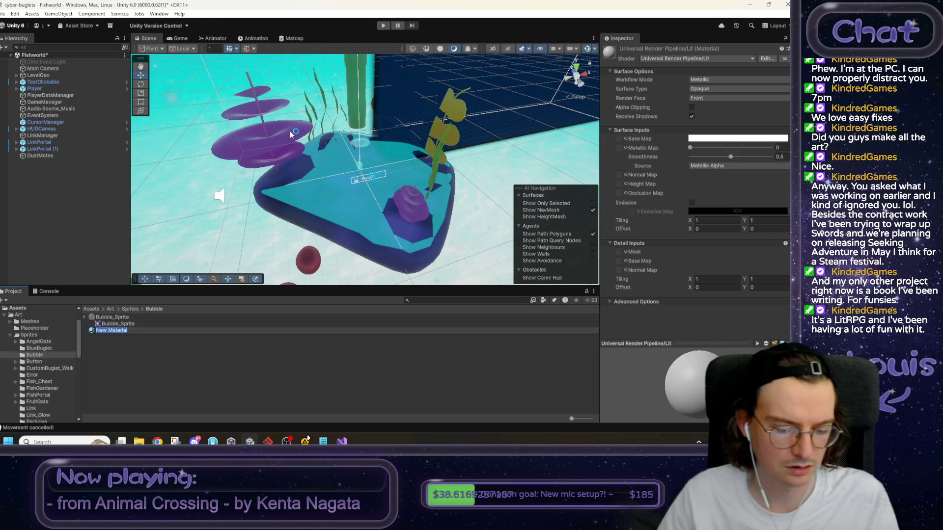
pyautogui.write('BubbleParticle')
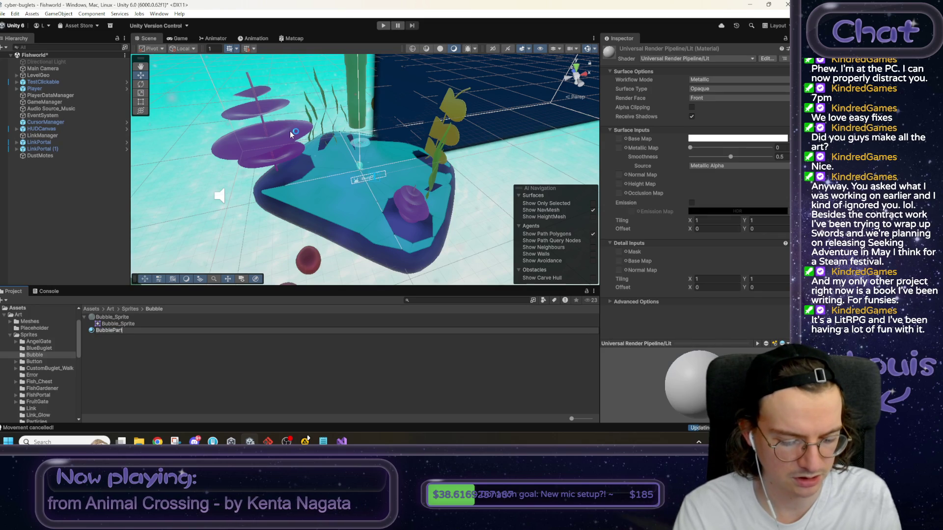
pyautogui.press('Return')
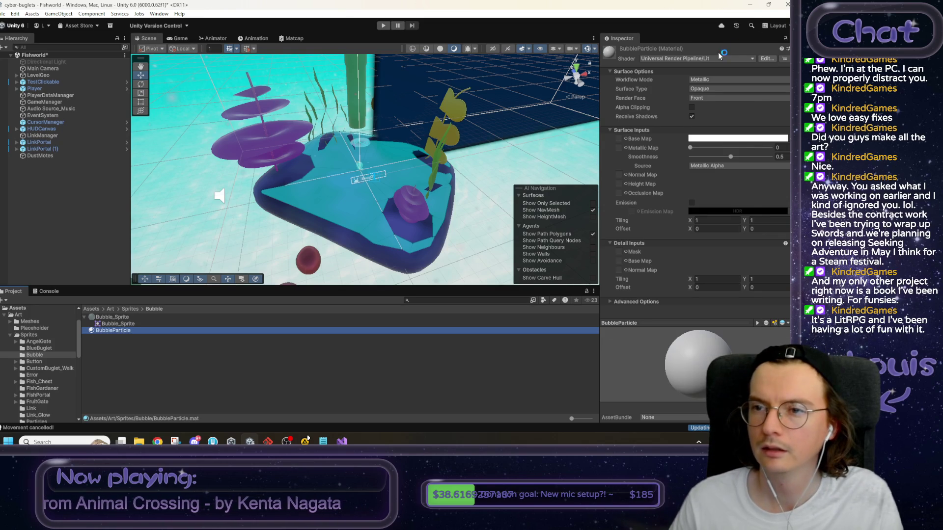
pyautogui.click(703, 59)
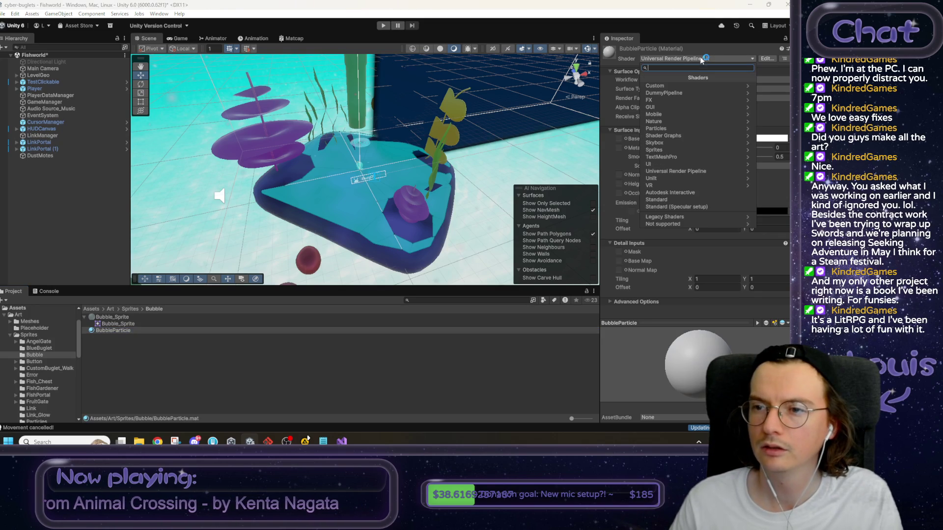
# Switch BubbleParticle to the Particles/Standard Unlit shader with Bubble_Sprite as its Albedo texture.
pyautogui.click(669, 128)
pyautogui.click(675, 93)
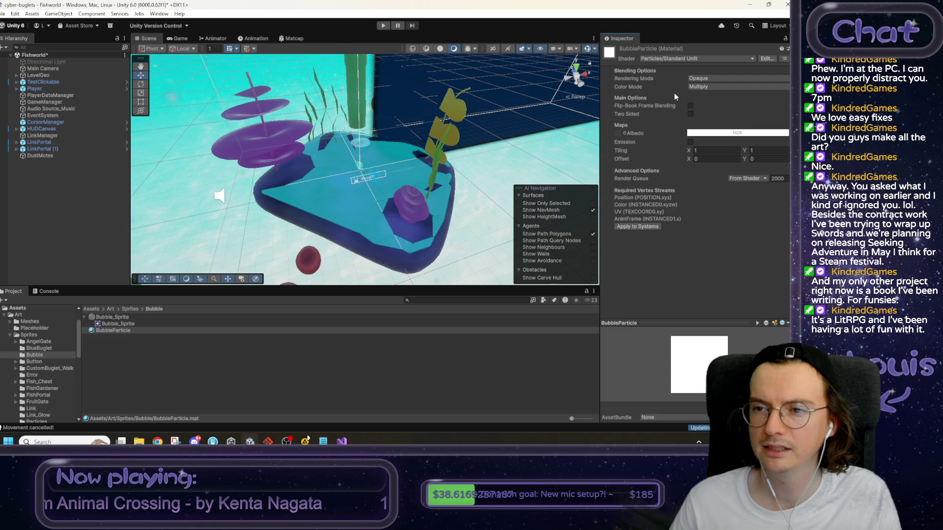
pyautogui.moveTo(117, 324)
pyautogui.mouseDown()
pyautogui.moveTo(695, 147)
pyautogui.moveTo(631, 132)
pyautogui.mouseUp()
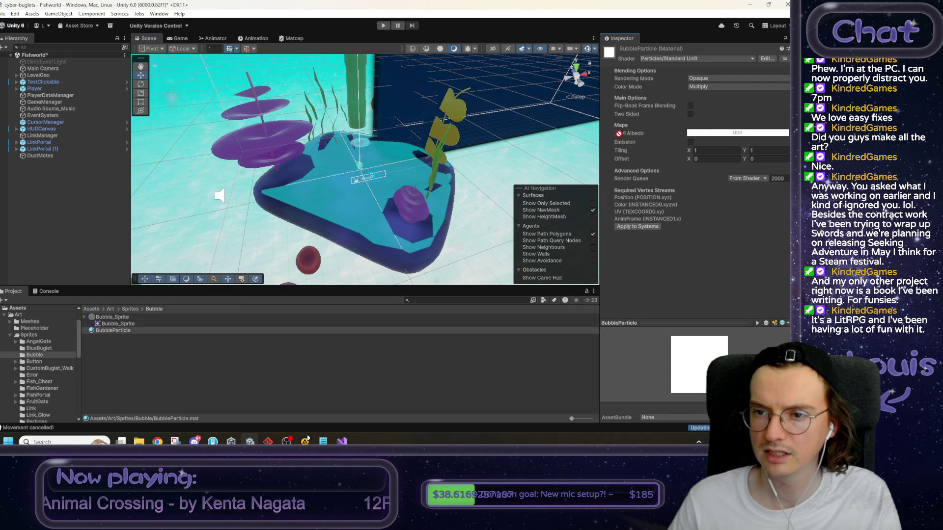
pyautogui.click(142, 323)
pyautogui.click(122, 318)
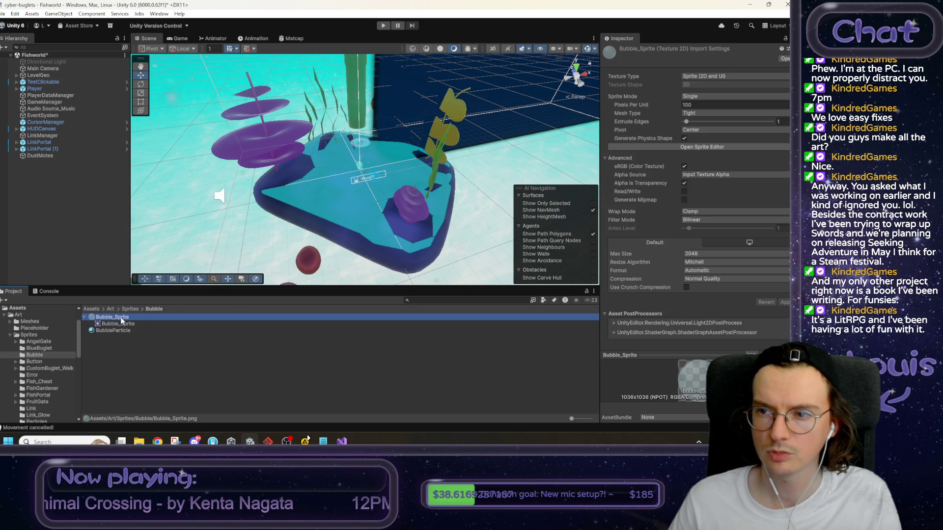
pyautogui.click(113, 331)
pyautogui.moveTo(114, 324)
pyautogui.mouseDown()
pyautogui.moveTo(344, 221)
pyautogui.moveTo(617, 134)
pyautogui.mouseUp()
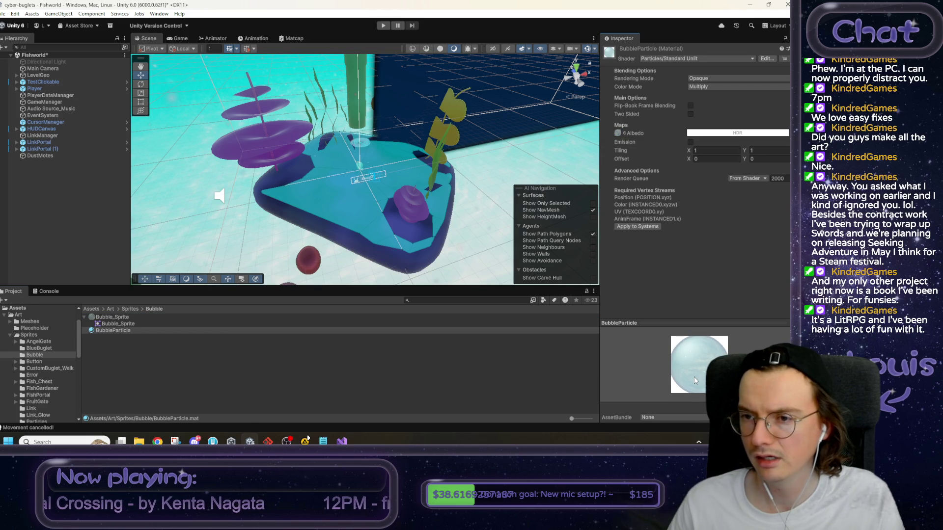
# Set the material's Rendering Mode to Transparent and Color Mode to Multiply.
pyautogui.click(713, 80)
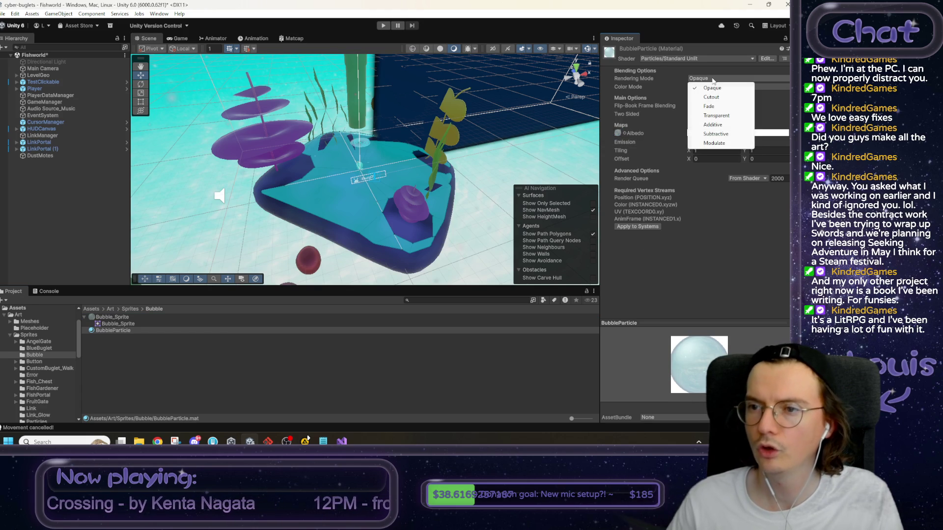
pyautogui.click(715, 115)
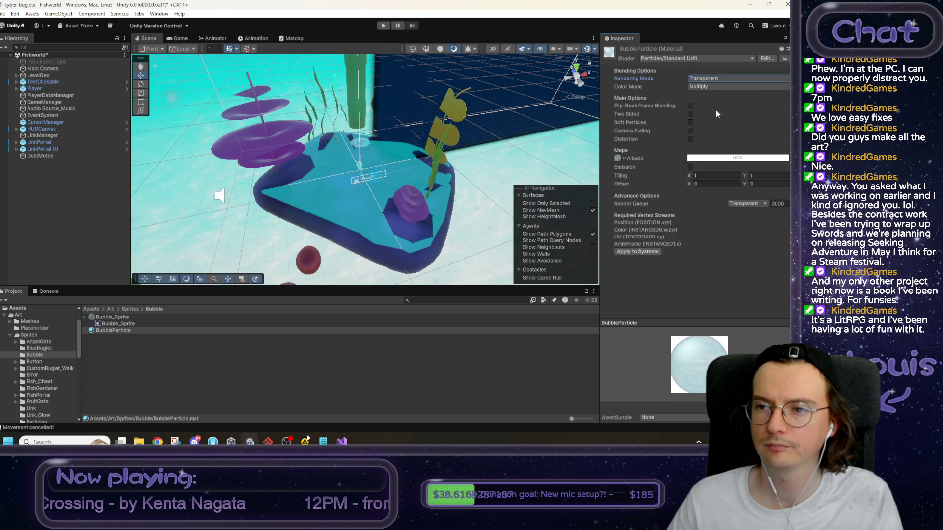
pyautogui.click(709, 87)
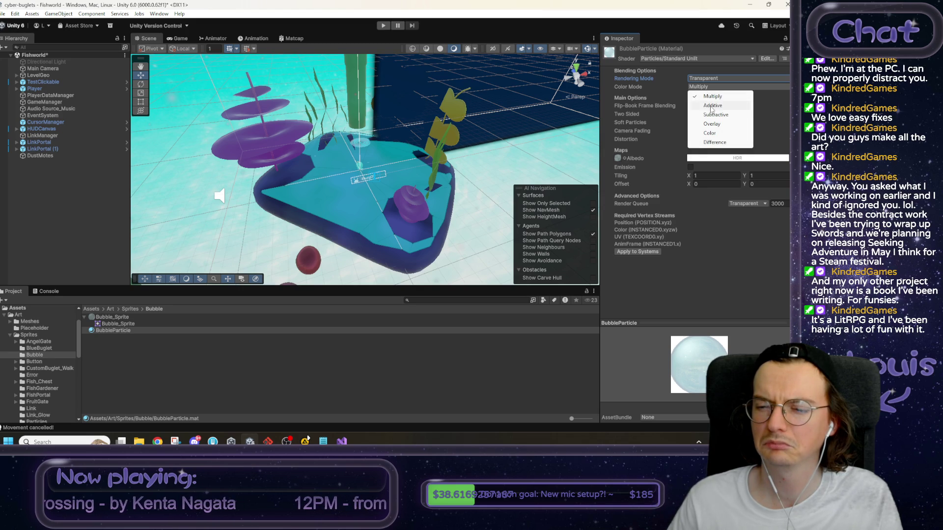
pyautogui.click(712, 106)
pyautogui.click(710, 87)
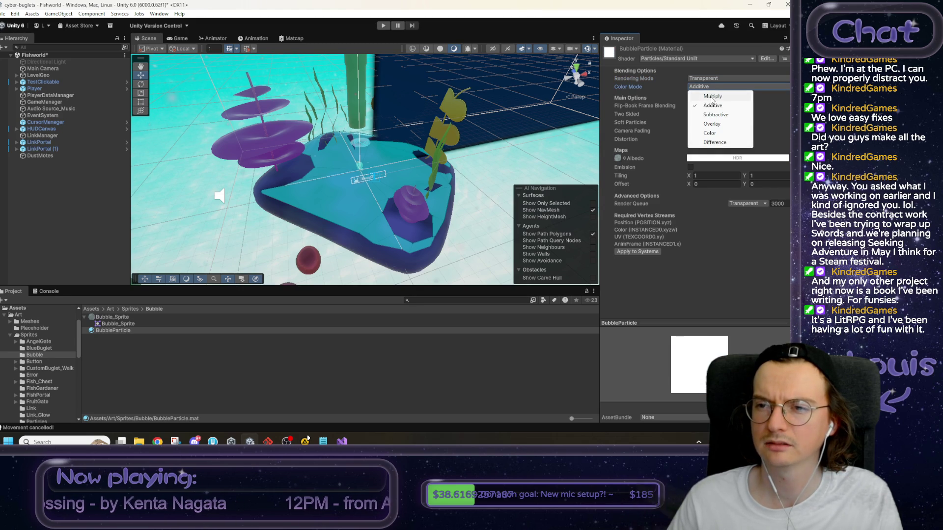
pyautogui.click(712, 98)
pyautogui.click(707, 158)
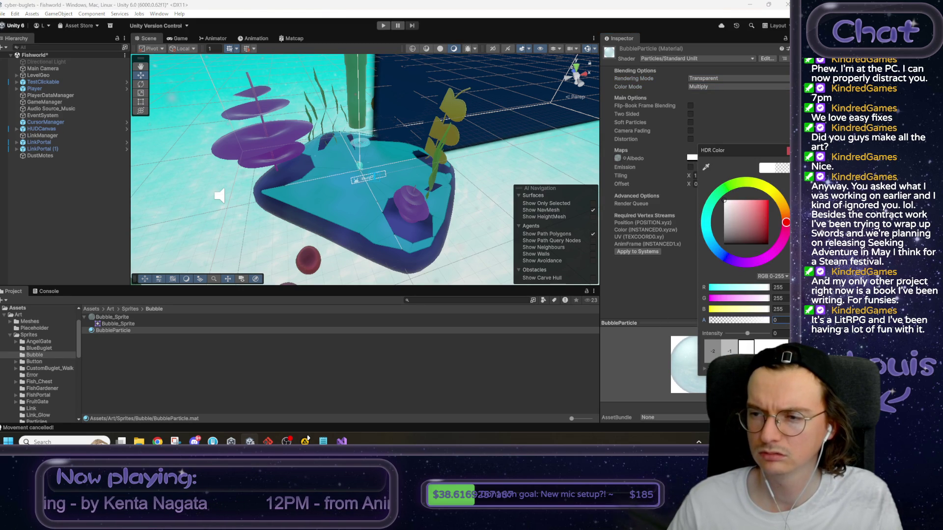
pyautogui.click(787, 151)
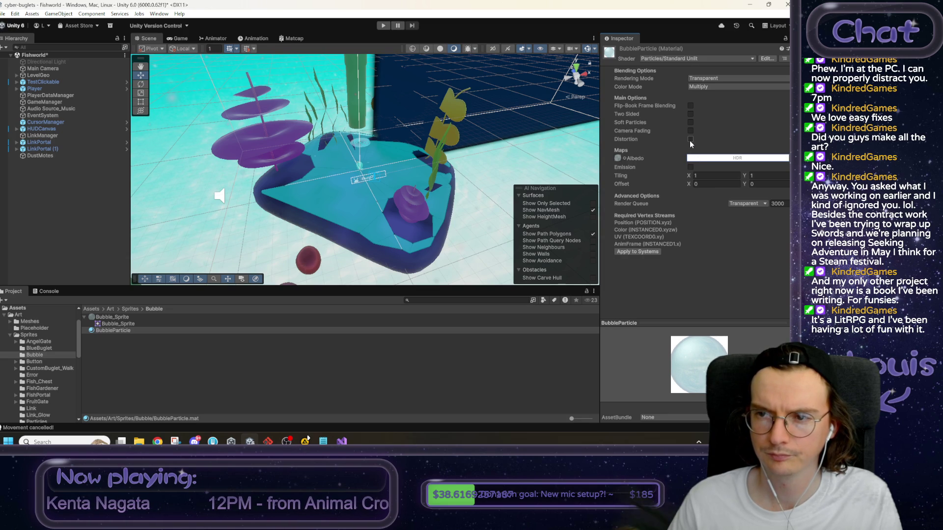
pyautogui.click(41, 155)
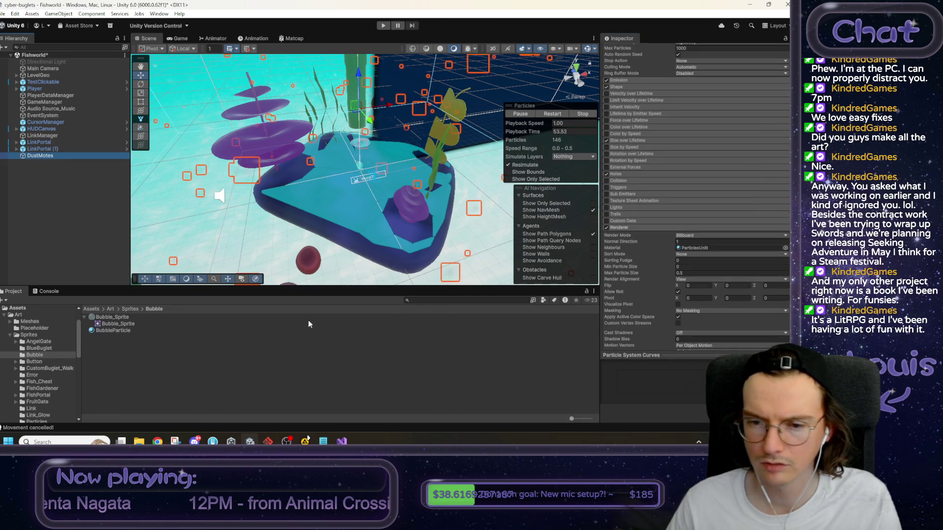
# Apply the BubbleParticle material to DustMotes' renderer, then bring up Bubble_Sprite's asset actions.
pyautogui.moveTo(113, 330); pyautogui.dragTo(723, 249)
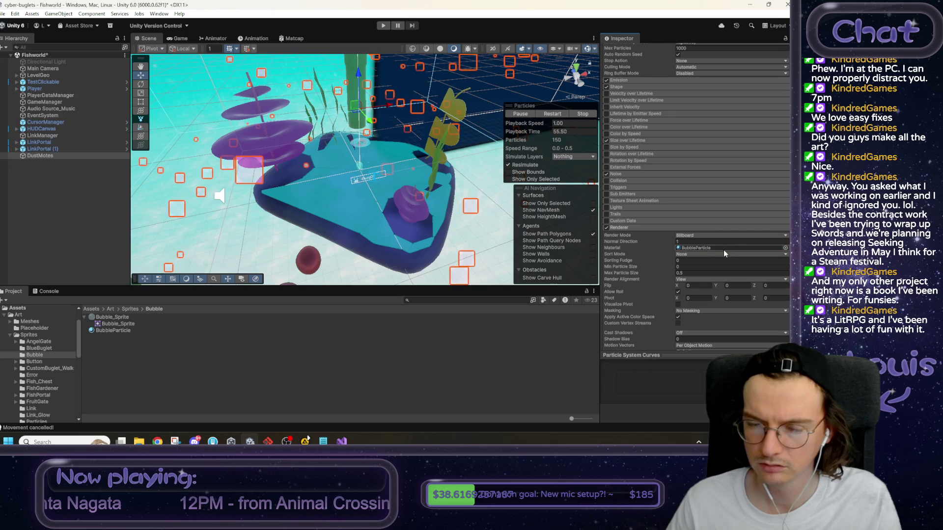
pyautogui.moveTo(363, 196)
pyautogui.mouseDown()
pyautogui.moveTo(380, 196)
pyautogui.moveTo(373, 187)
pyautogui.mouseUp()
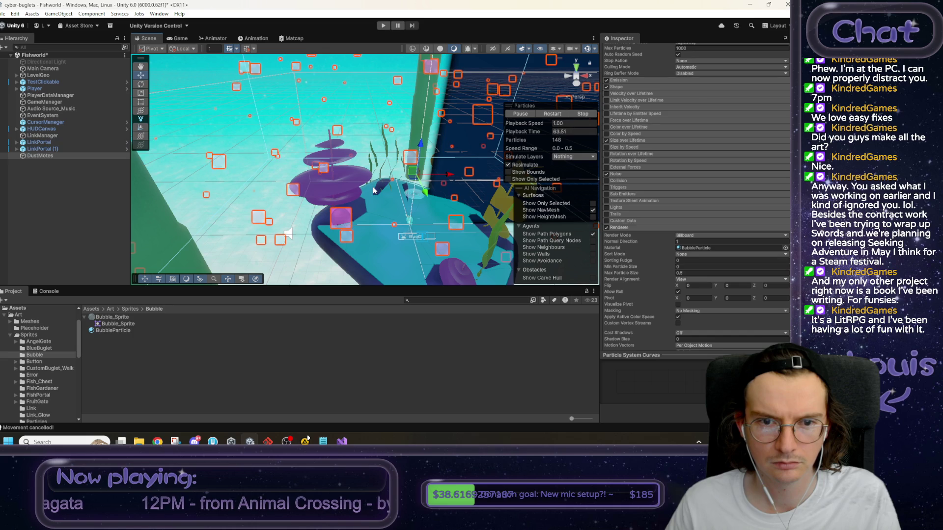
pyautogui.click(131, 325)
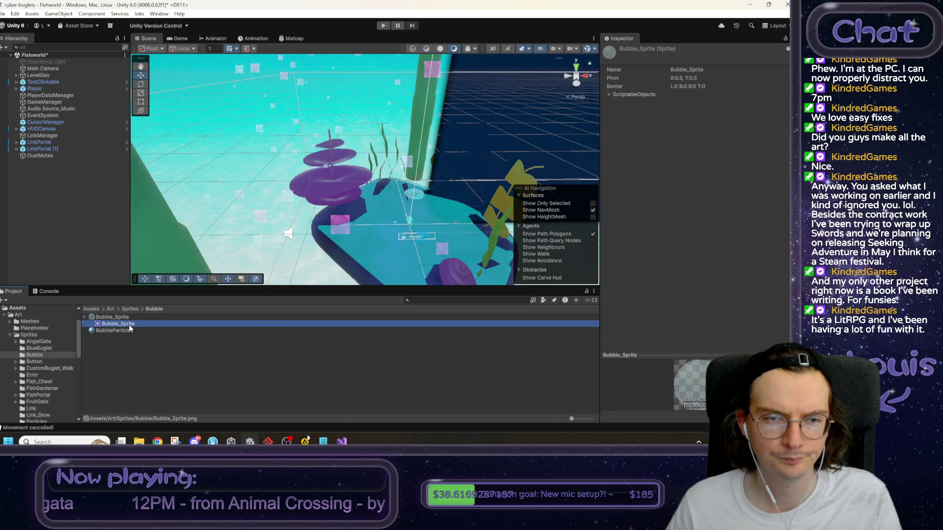
pyautogui.rightClick(128, 325)
# Open Bubble_Sprite in GIMP and place it above a new black-filled 'bg' layer.
pyautogui.click(195, 98)
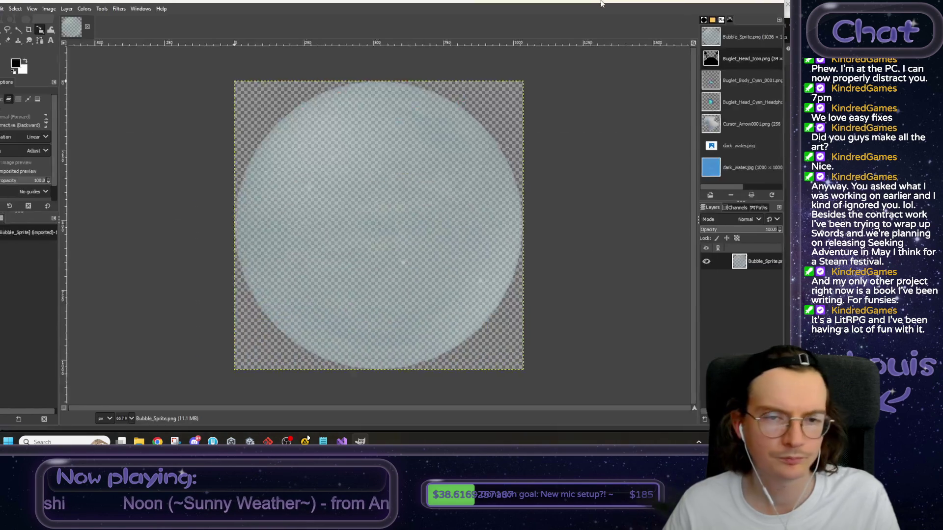
pyautogui.rightClick(739, 293)
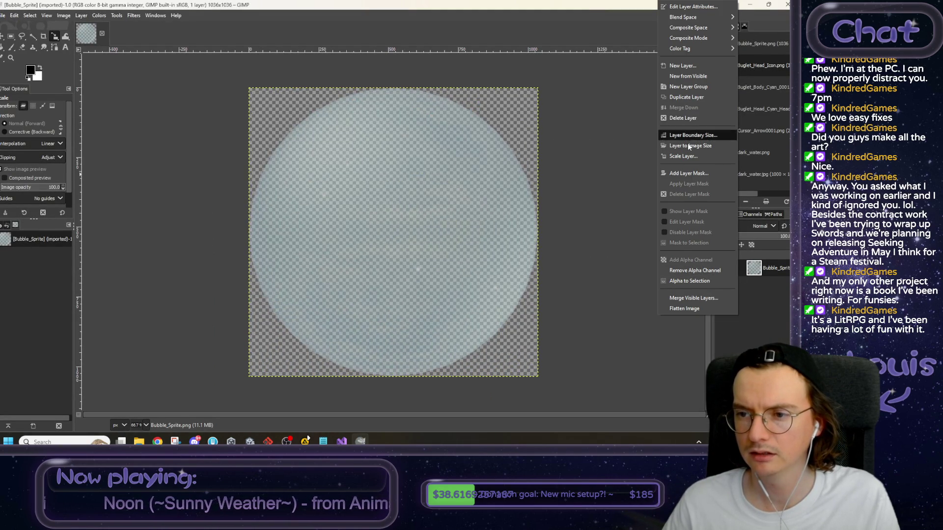
pyautogui.click(680, 66)
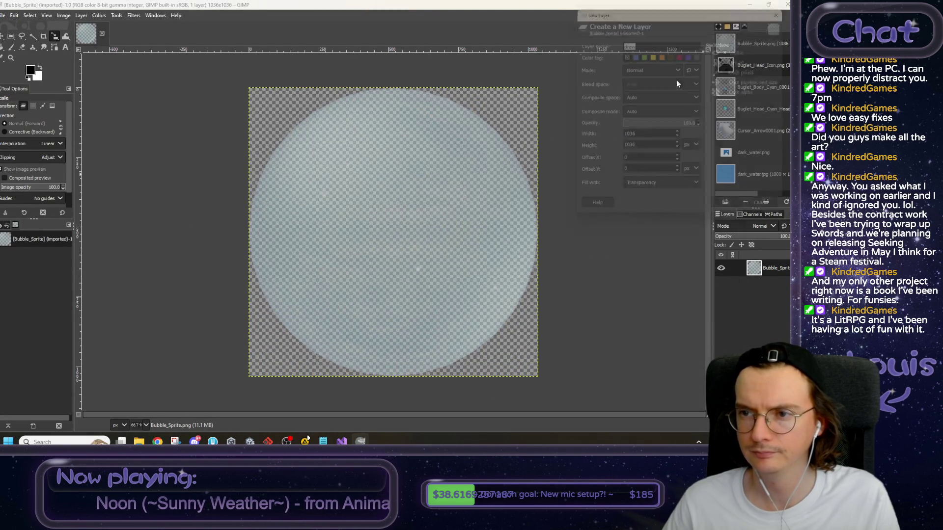
pyautogui.write('bg')
pyautogui.click(675, 198)
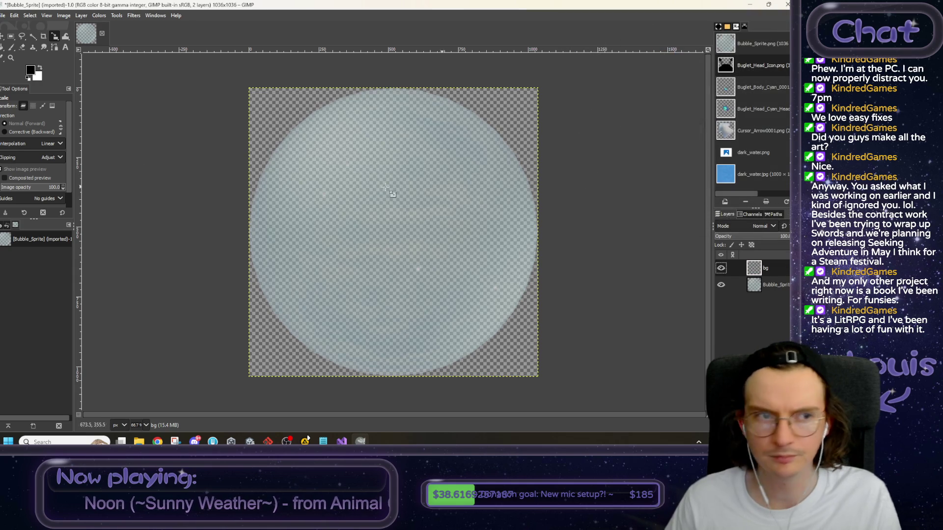
pyautogui.click(2, 47)
pyautogui.click(275, 105)
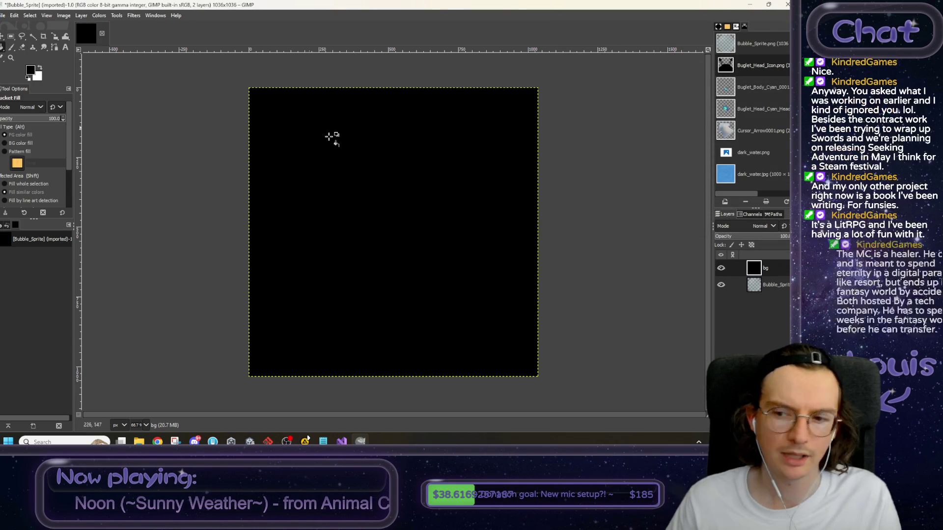
pyautogui.moveTo(767, 284); pyautogui.dragTo(765, 268)
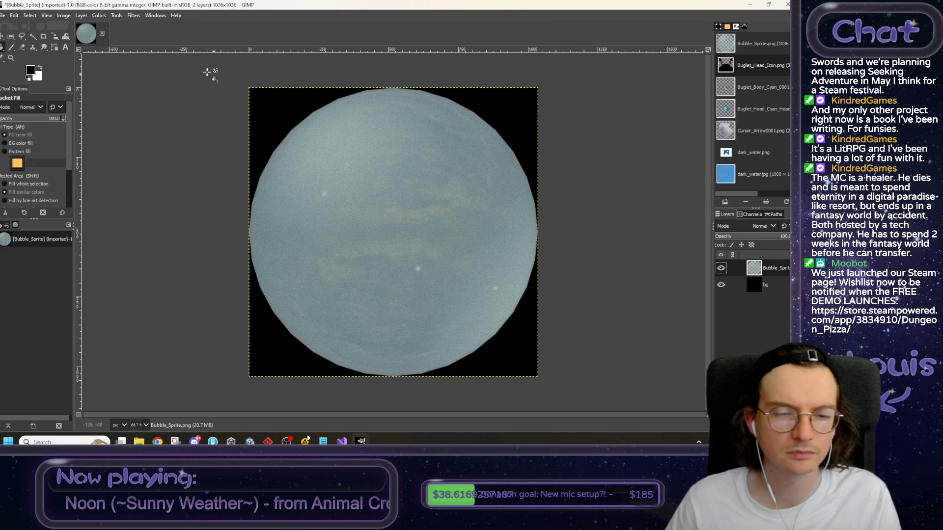
# Export the image as Bubble_Particle.png and return to Unity.
pyautogui.click(4, 15)
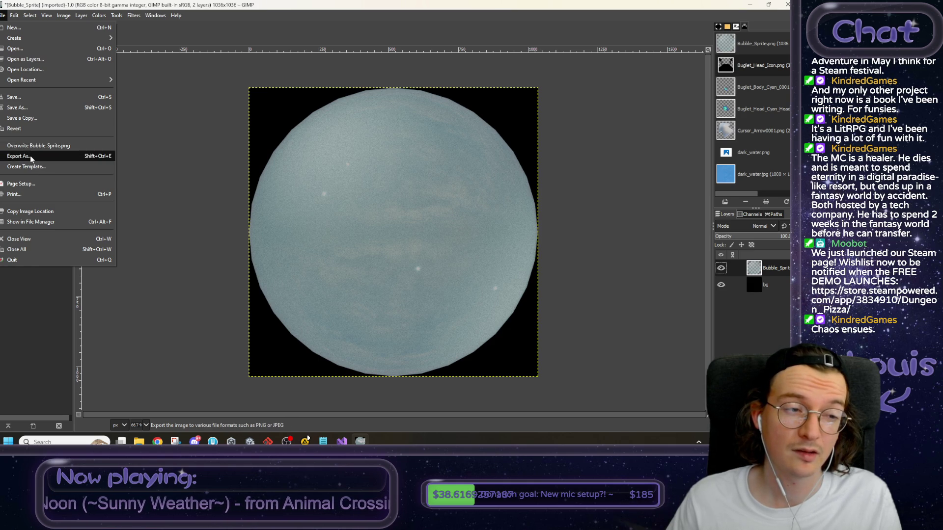
pyautogui.click(30, 155)
pyautogui.click(332, 83)
pyautogui.doubleClick(332, 83)
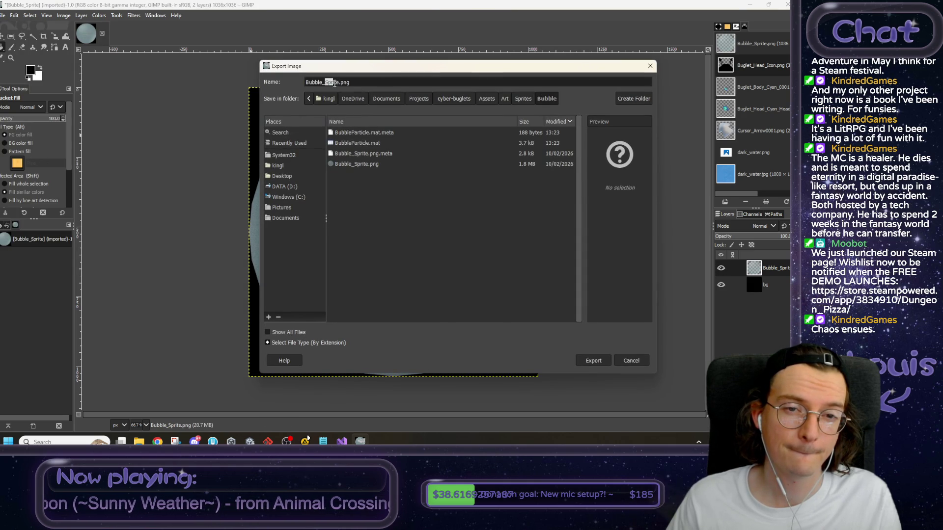
pyautogui.write('Particle')
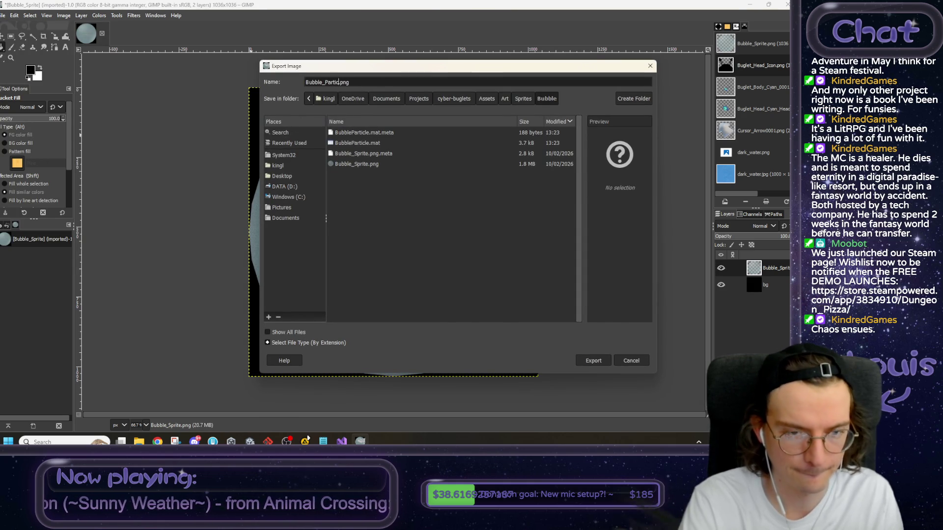
pyautogui.press('Return')
pyautogui.click(399, 327)
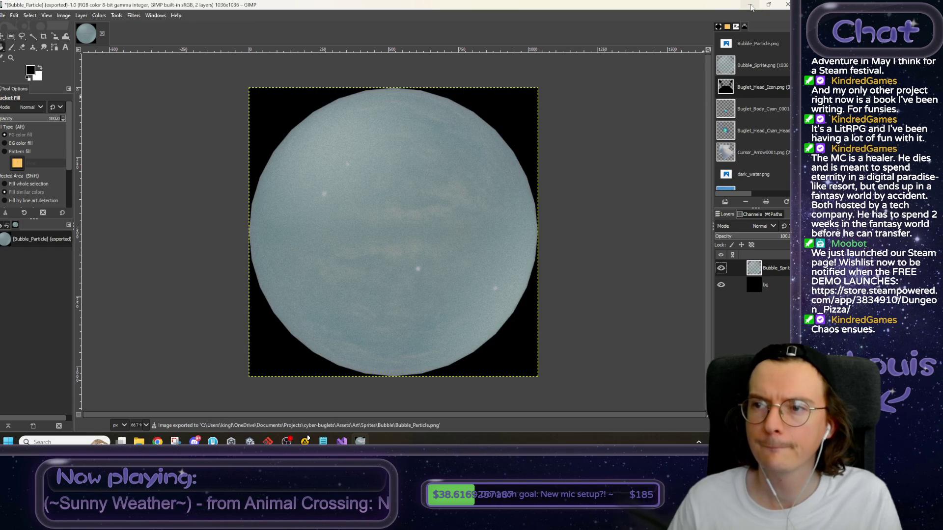
pyautogui.hotkey('alt', 'Tab')
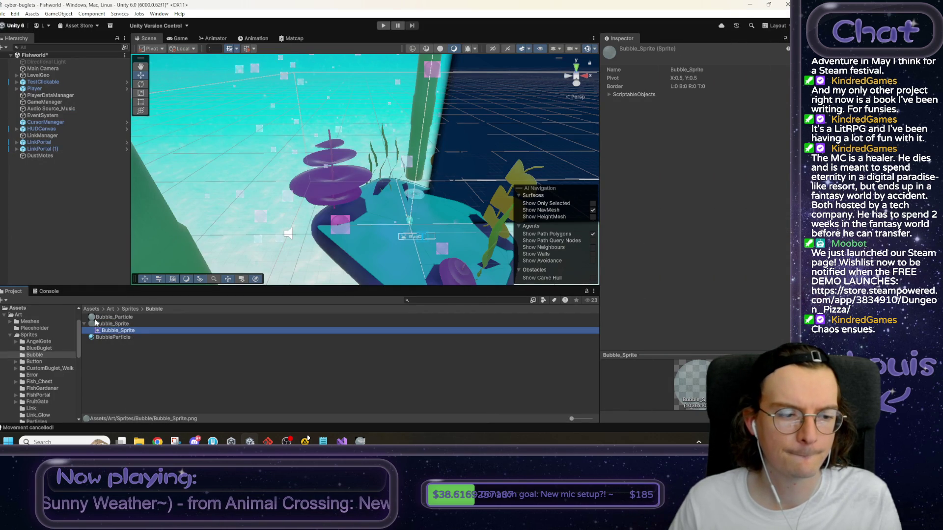
# Import Bubble_Particle as a Sprite (2D and UI) texture in Single sprite mode and apply it.
pyautogui.click(113, 318)
pyautogui.click(734, 77)
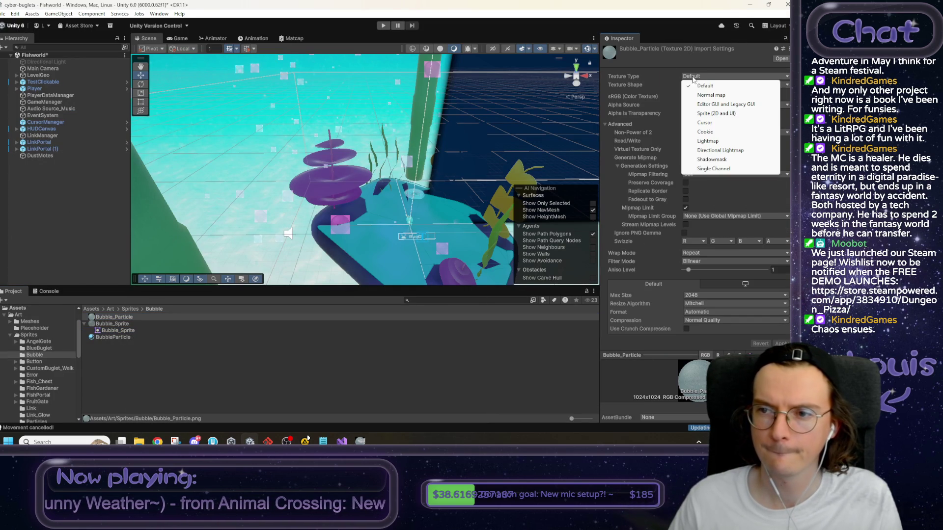
pyautogui.click(724, 117)
pyautogui.click(699, 97)
pyautogui.click(697, 104)
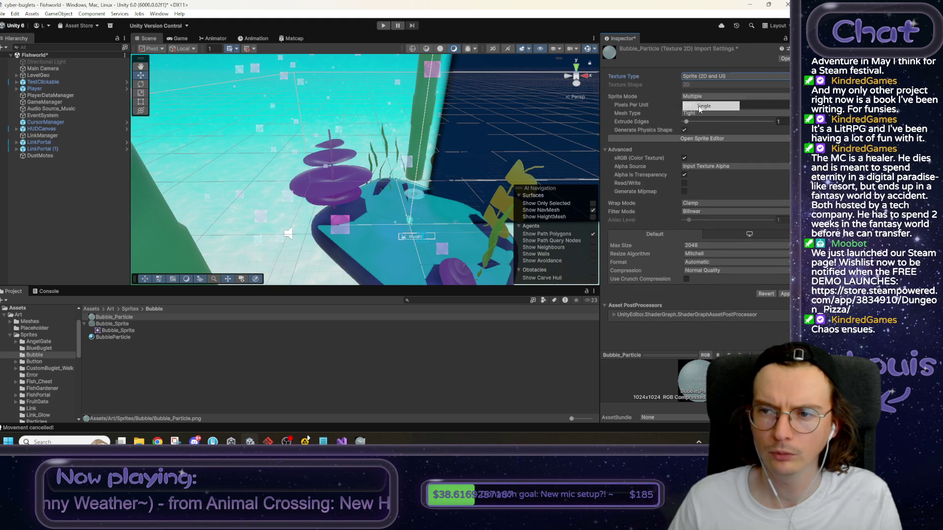
pyautogui.click(784, 302)
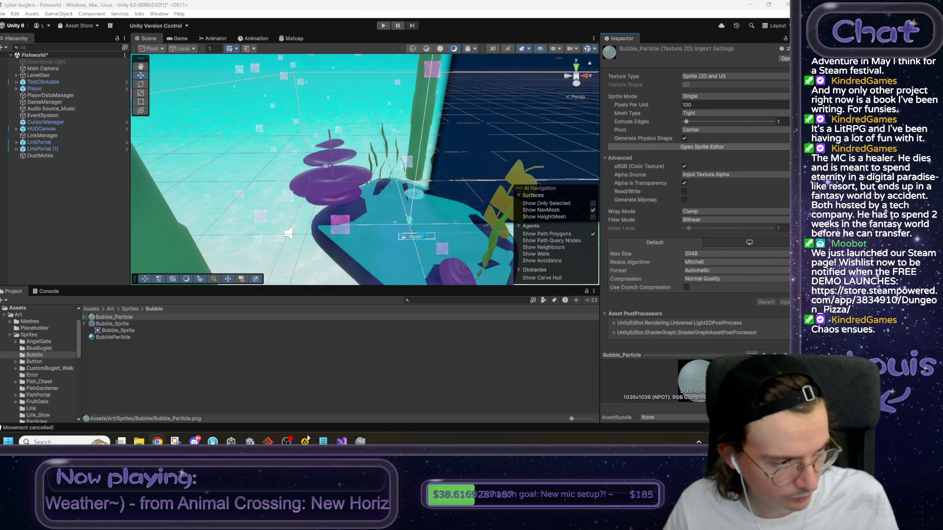
pyautogui.click(305, 393)
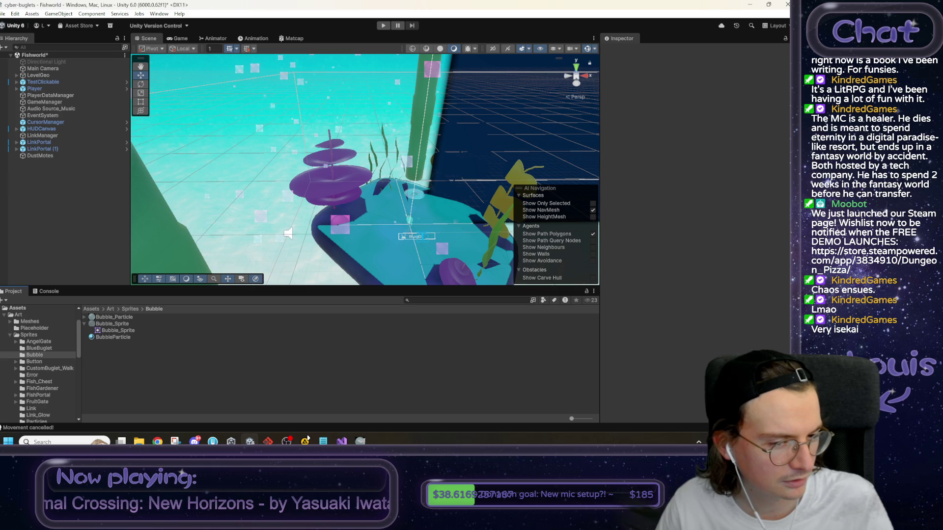
# Assign Bubble_Particle as the BubbleParticle material's Albedo and switch its Rendering Mode to Additive.
pyautogui.click(117, 338)
pyautogui.moveTo(119, 316); pyautogui.dragTo(619, 158)
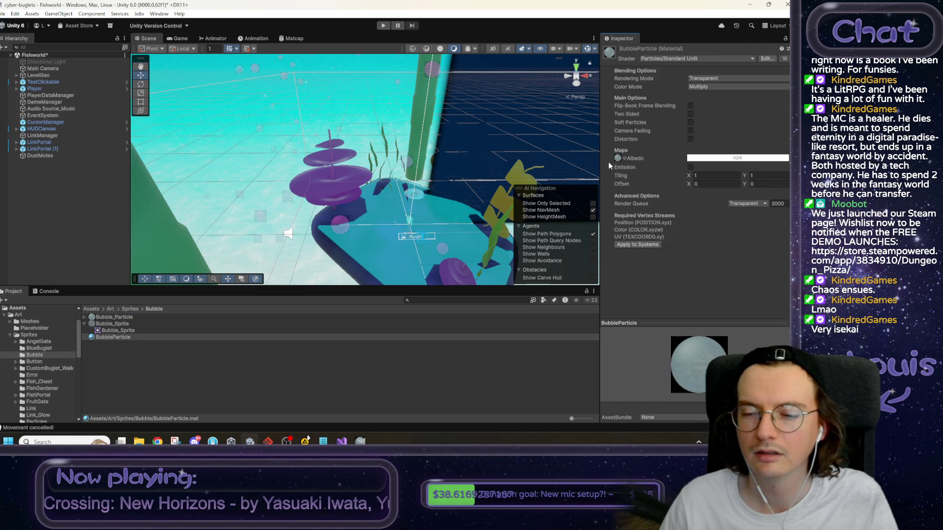
pyautogui.click(690, 168)
pyautogui.click(691, 168)
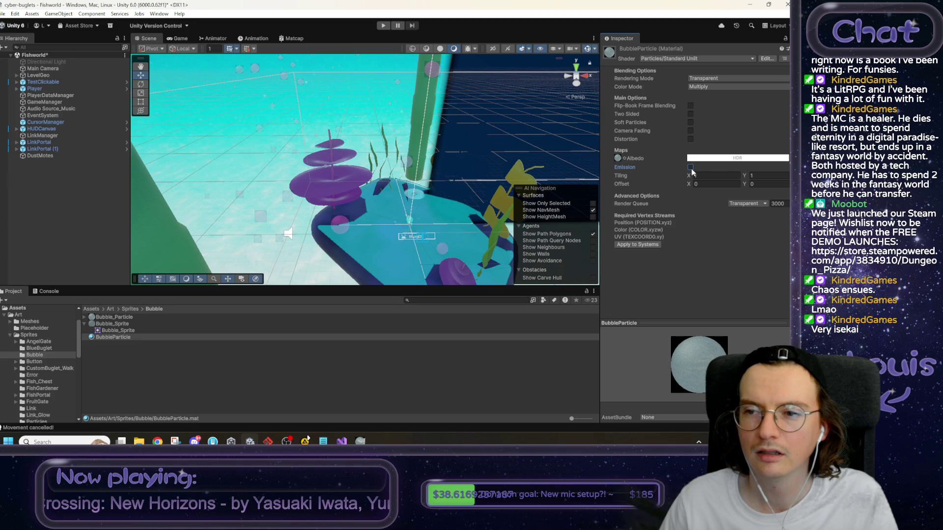
pyautogui.click(698, 79)
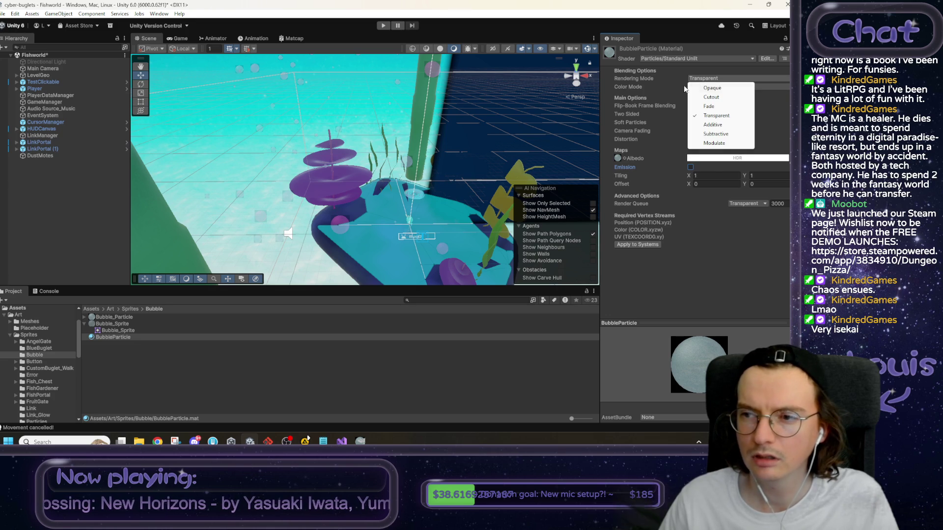
pyautogui.click(731, 126)
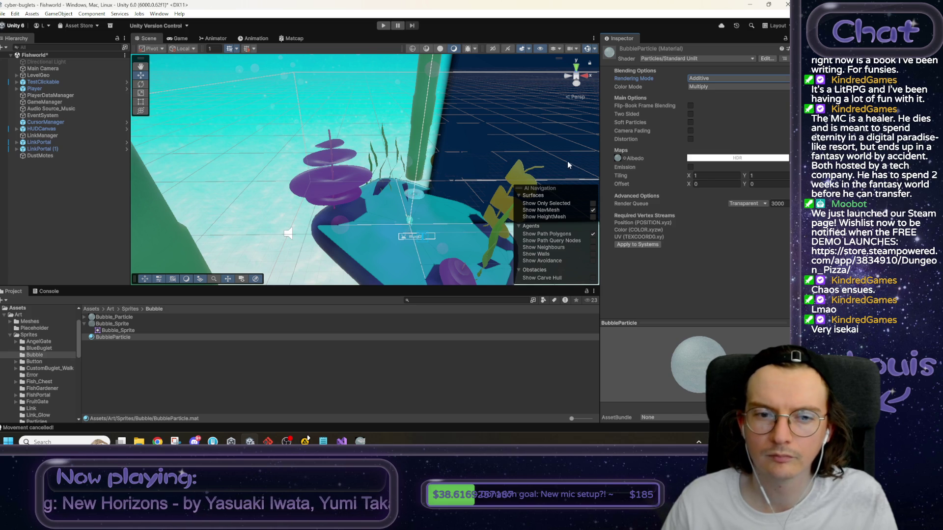
pyautogui.moveTo(431, 175); pyautogui.dragTo(391, 172)
# Rename the DustMotes particle system to Bubbles.
pyautogui.click(44, 156)
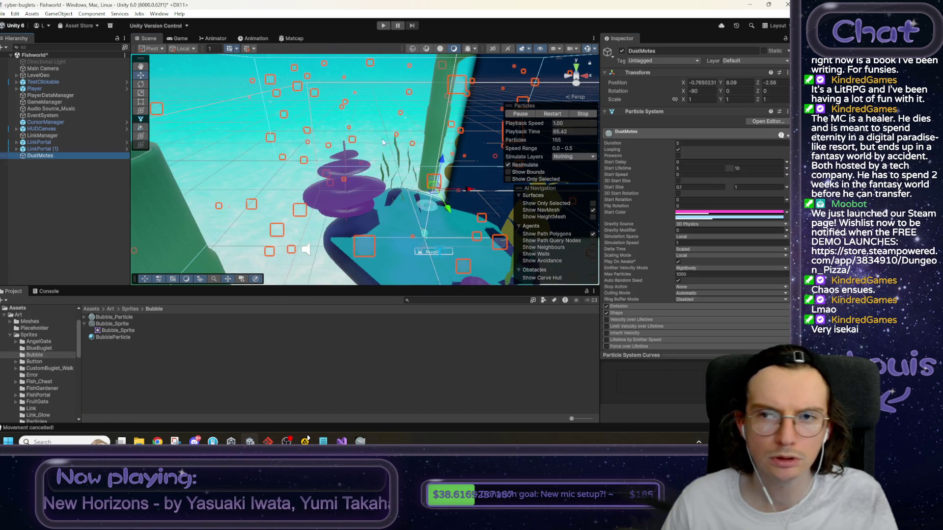
pyautogui.doubleClick(635, 50)
pyautogui.write('Bubbles')
pyautogui.press('Return')
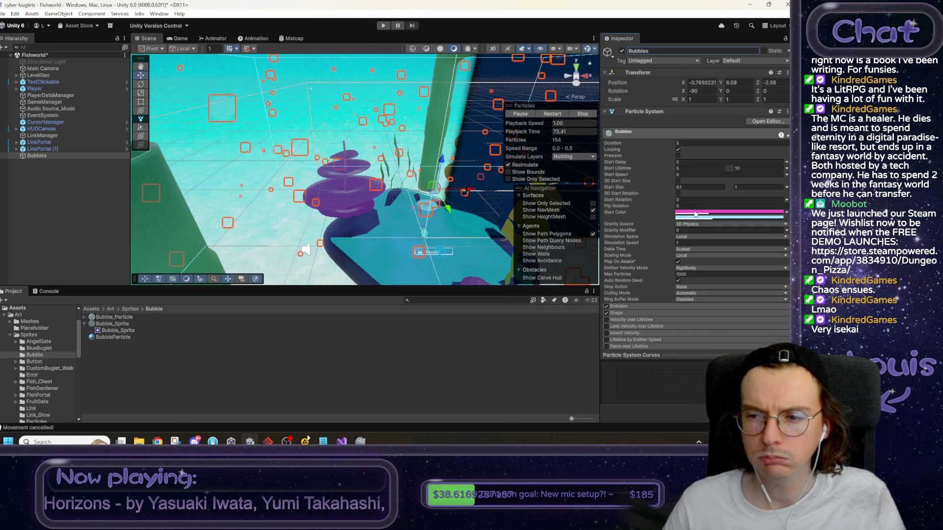
# Make the pink and light-blue Start Color swatches partly transparent, then test in play mode.
pyautogui.click(699, 213)
pyautogui.moveTo(763, 373); pyautogui.dragTo(737, 373)
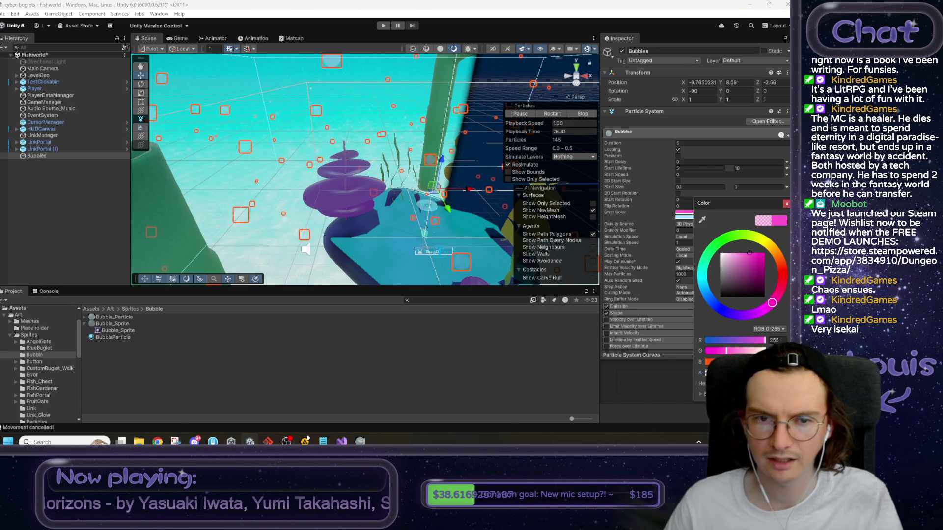
pyautogui.click(685, 217)
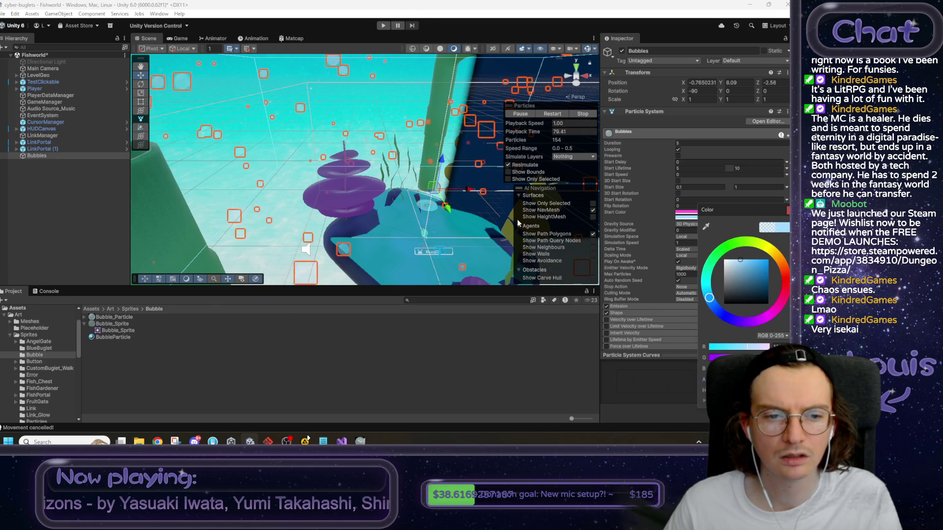
pyautogui.click(363, 121)
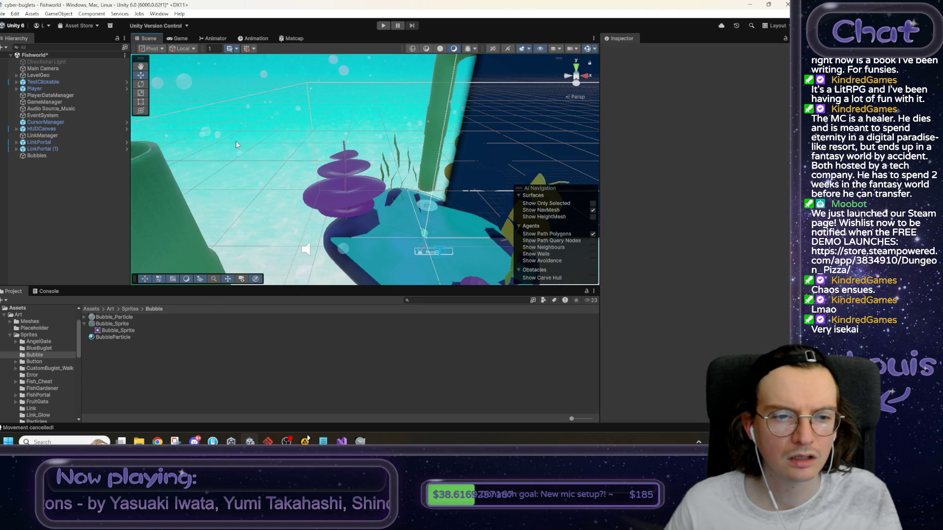
pyautogui.click(383, 26)
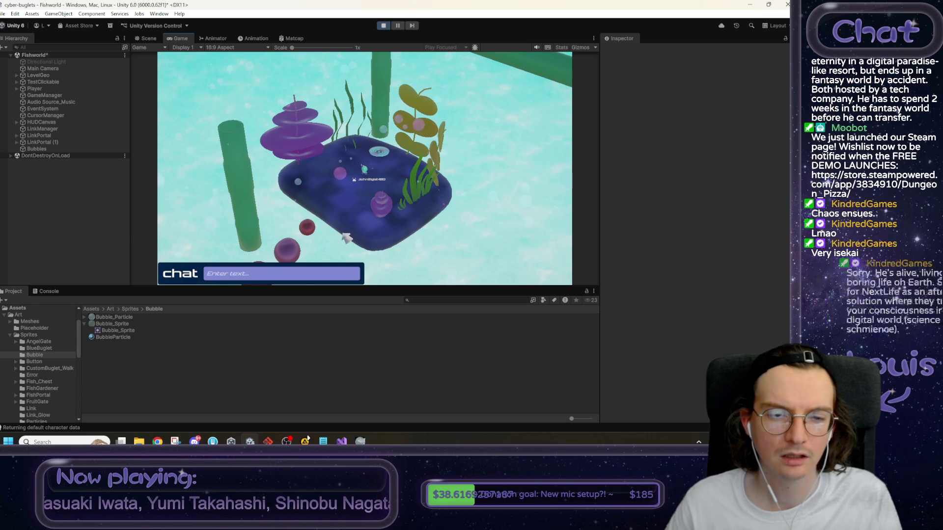
# Stop play mode and select the Bubbles particle system.
pyautogui.click(384, 25)
pyautogui.click(66, 155)
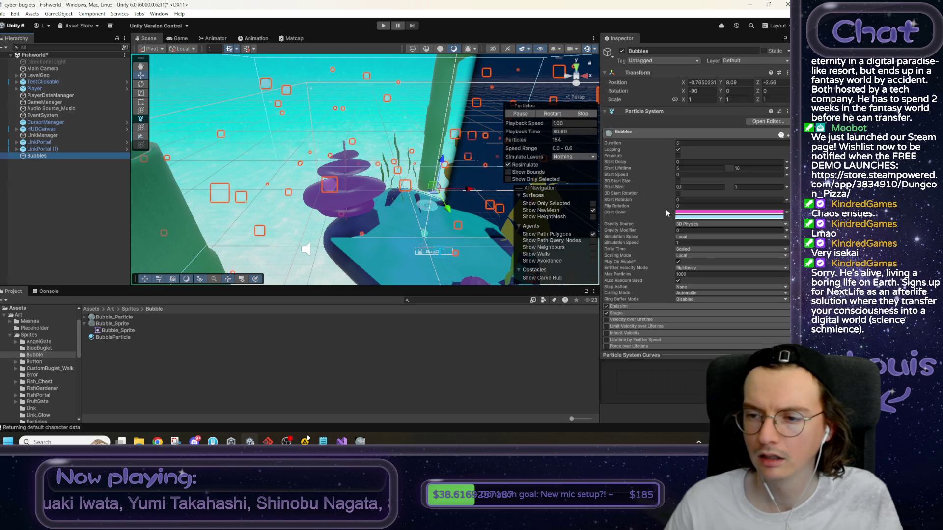
# Switch the Gravity Modifier to Random Between Two Constants, starting with -0.2 and -0.6.
pyautogui.click(683, 229)
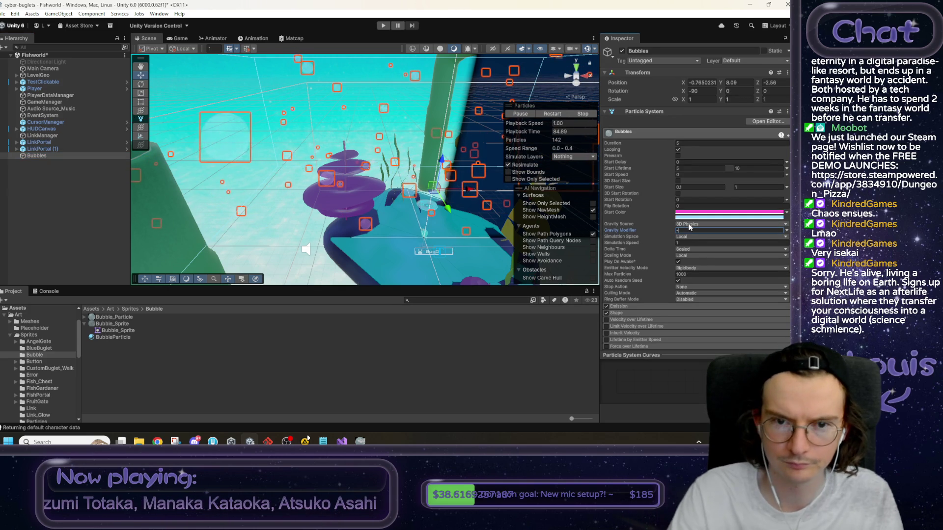
pyautogui.write('1')
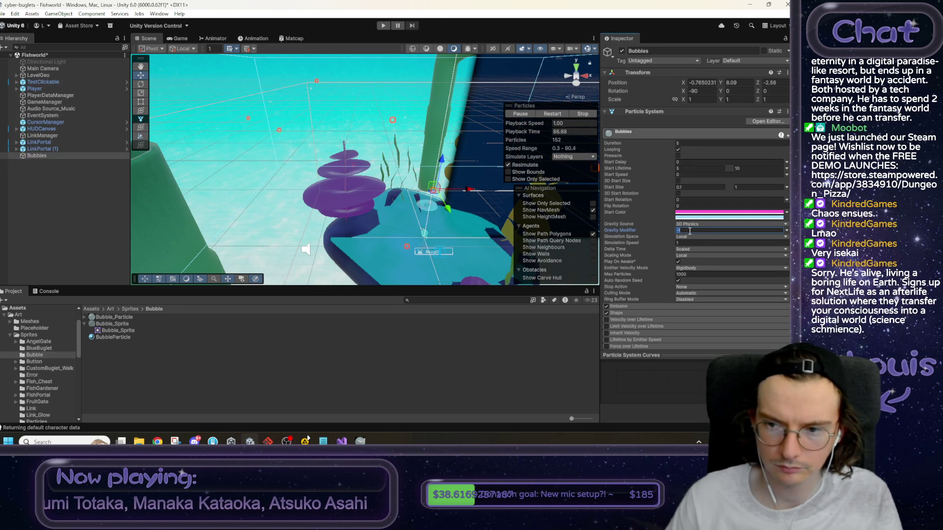
pyautogui.click(786, 230)
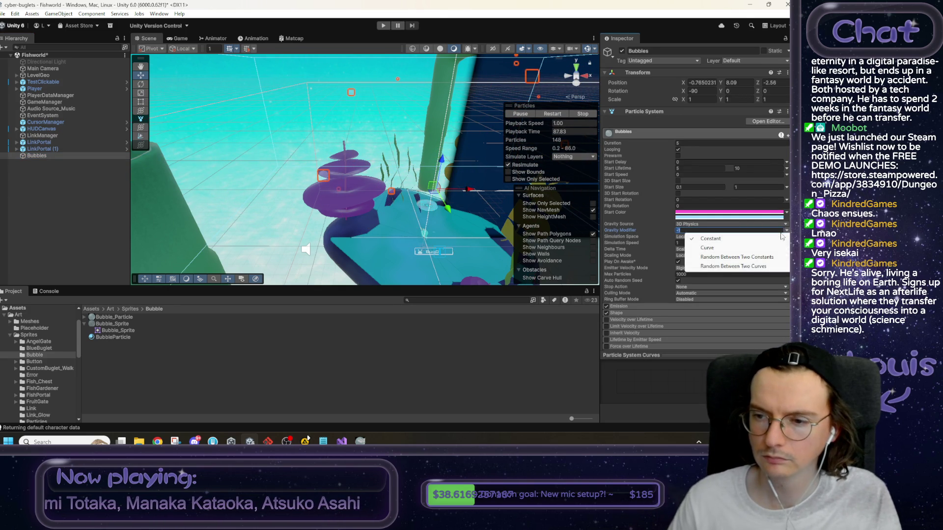
pyautogui.click(755, 259)
pyautogui.write('-0.2')
pyautogui.press('Tab')
pyautogui.write('-')
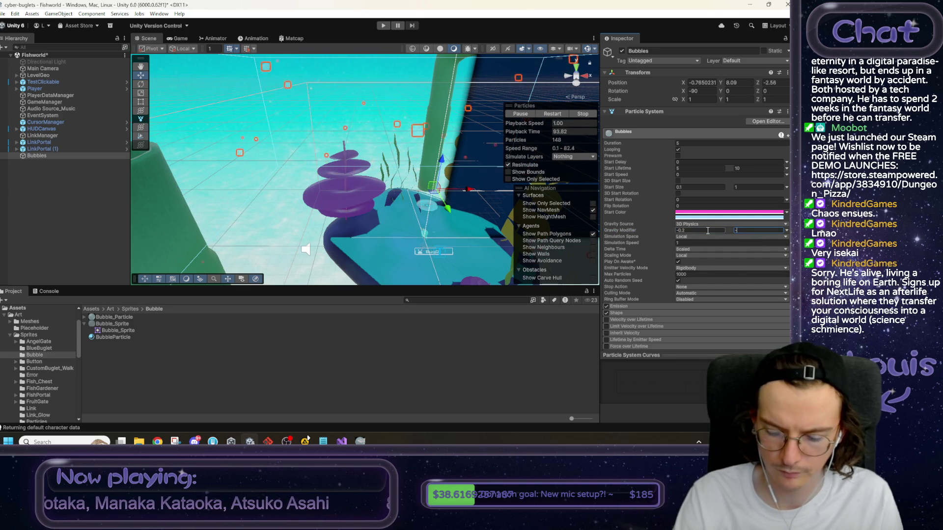
pyautogui.write('0.6')
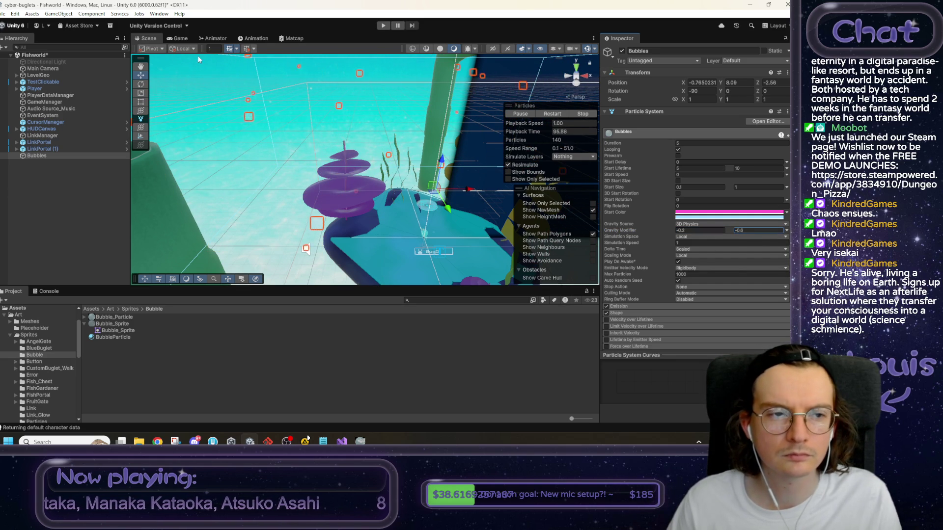
# Refine the gravity range to -0.02 and -0.8.
pyautogui.click(696, 230)
pyautogui.write('0')
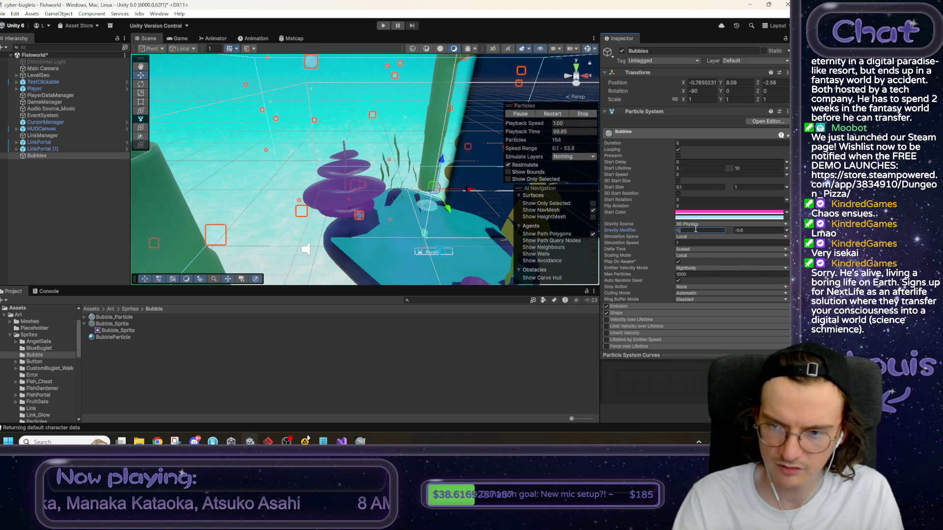
pyautogui.press('BackSpace')
pyautogui.write('-0.1')
pyautogui.press('Tab')
pyautogui.write('-0.3')
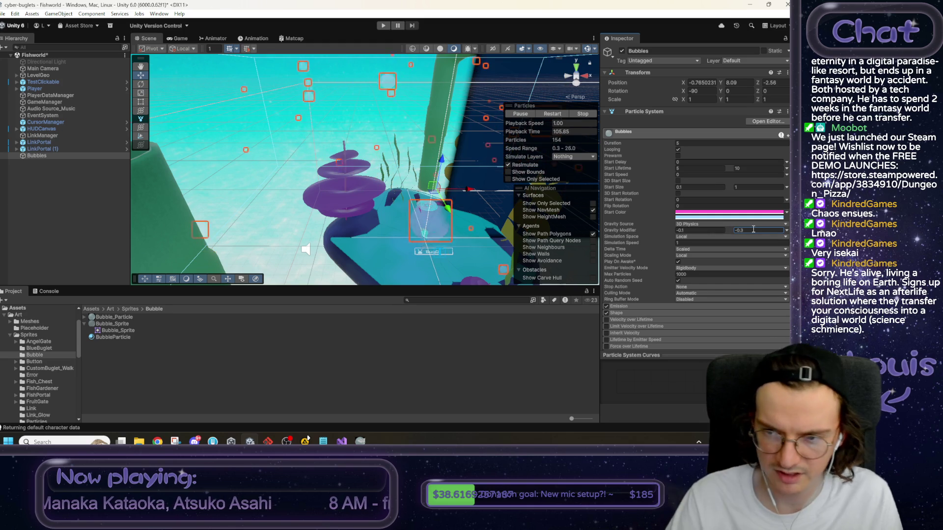
pyautogui.click(709, 229)
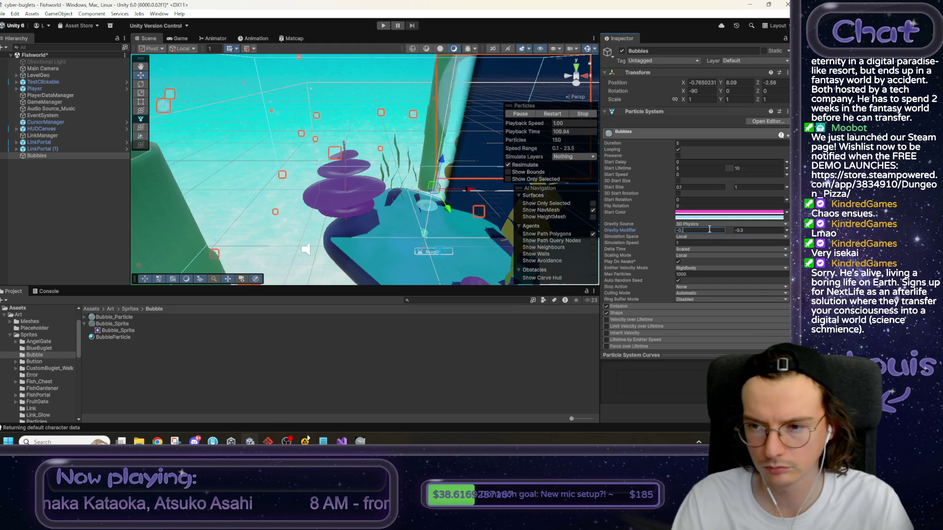
pyautogui.write('02')
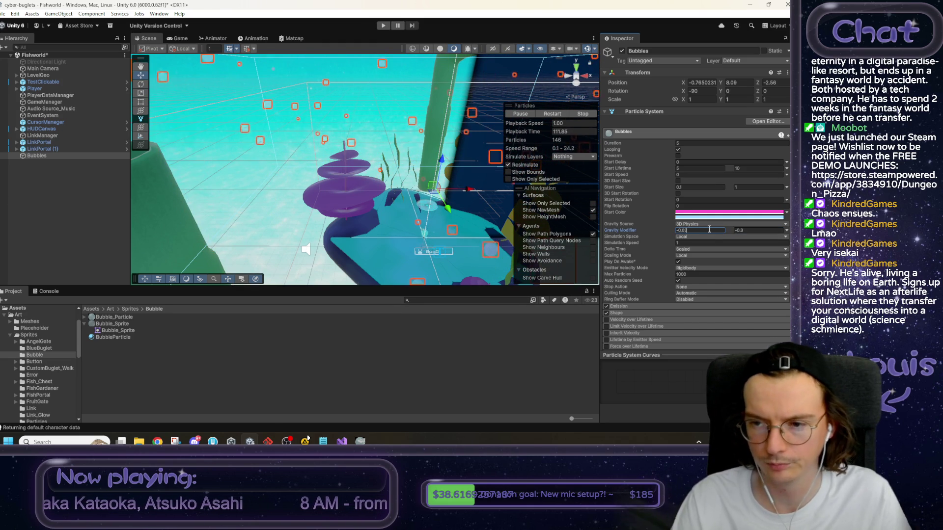
pyautogui.click(752, 229)
pyautogui.write('-0.1')
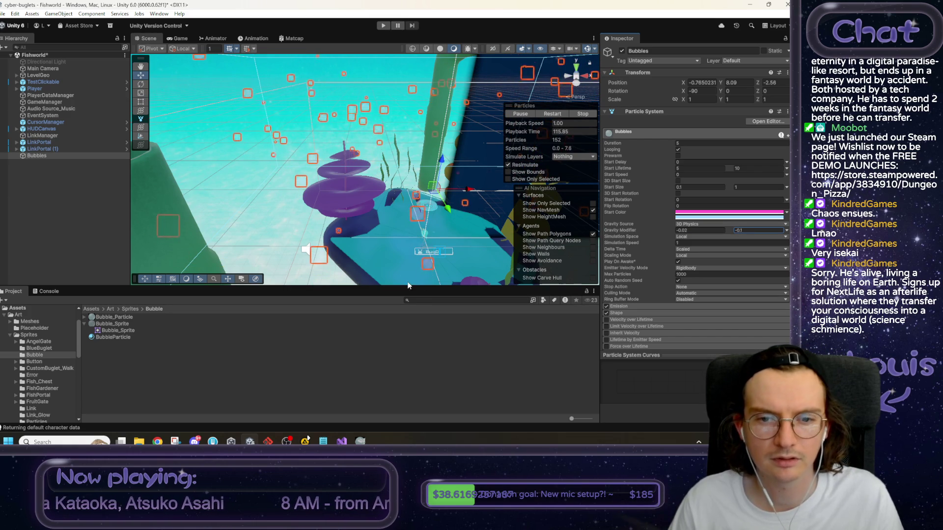
pyautogui.doubleClick(754, 229)
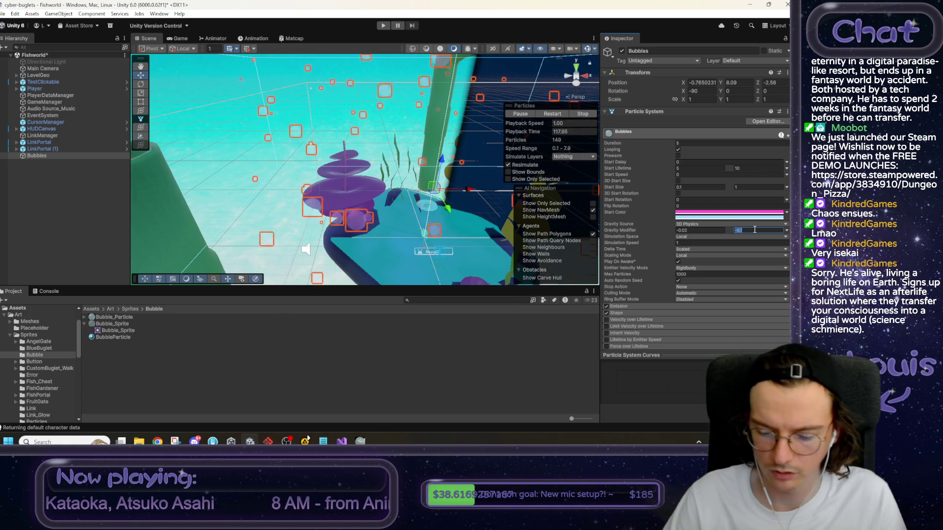
pyautogui.write('-0.8')
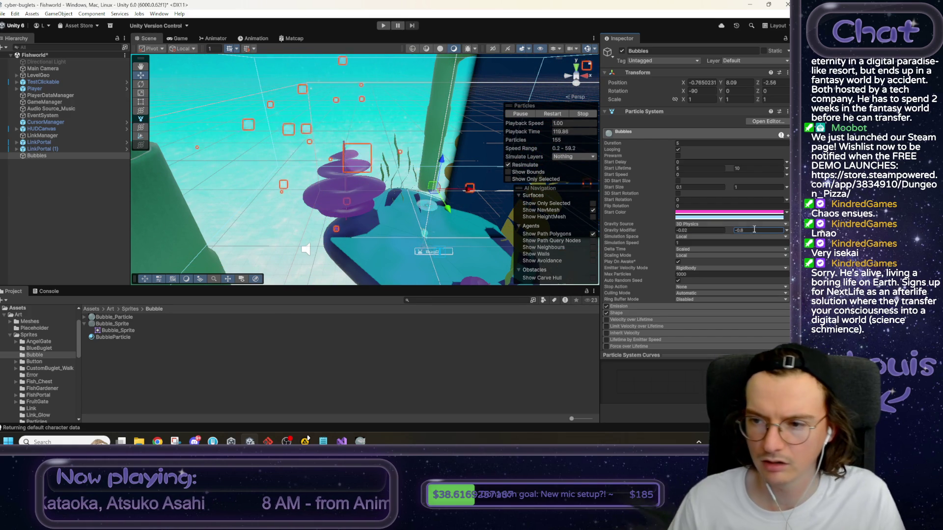
# Change the bubbles' Start Color from pink to cyan and run the scene.
pyautogui.click(730, 212)
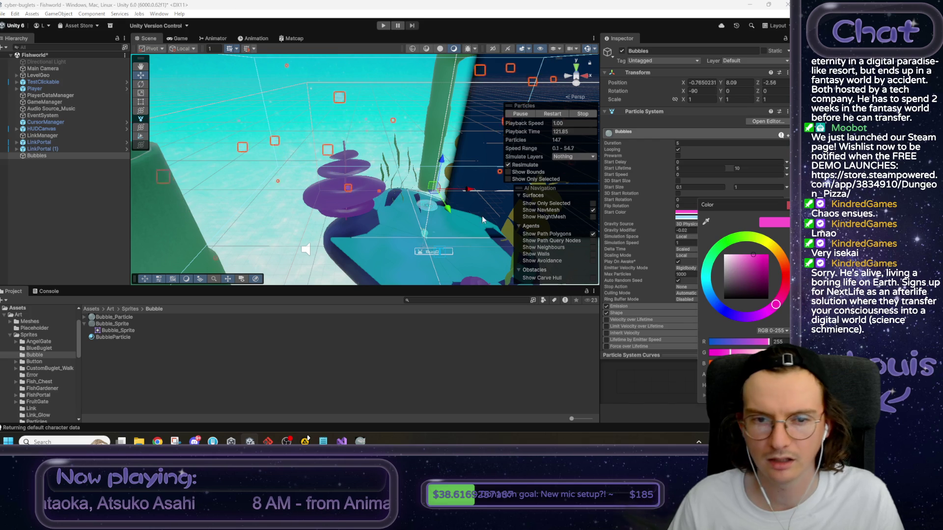
pyautogui.click(708, 261)
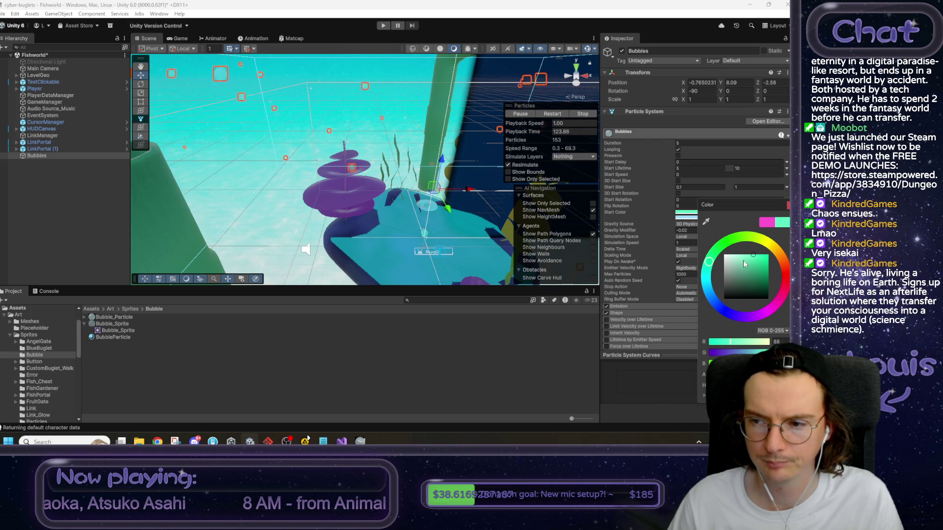
pyautogui.press('Return')
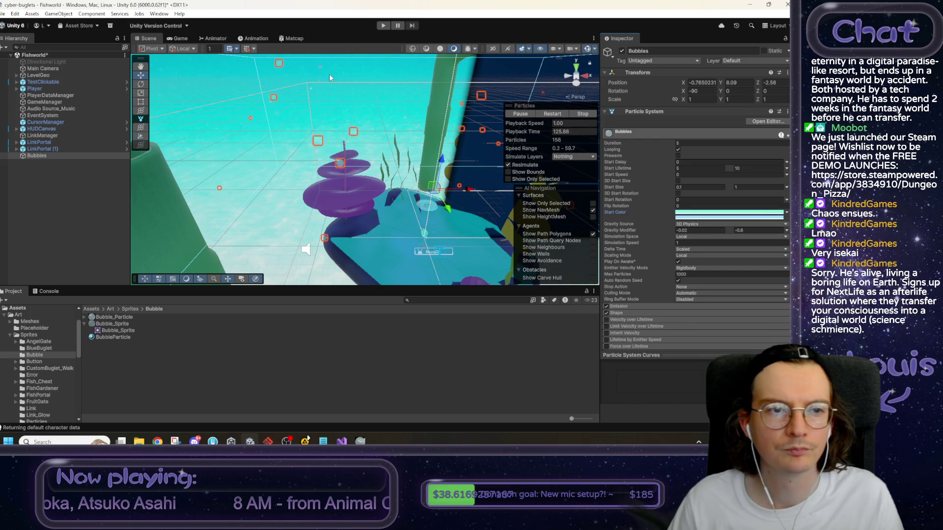
pyautogui.click(381, 25)
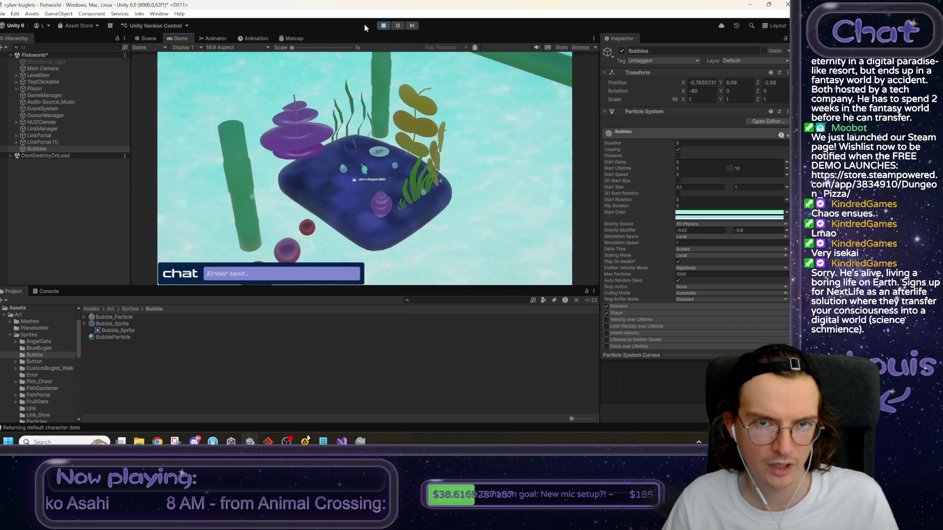
# Restart the play test and set the bubbles' Start Color to white.
pyautogui.click(382, 26)
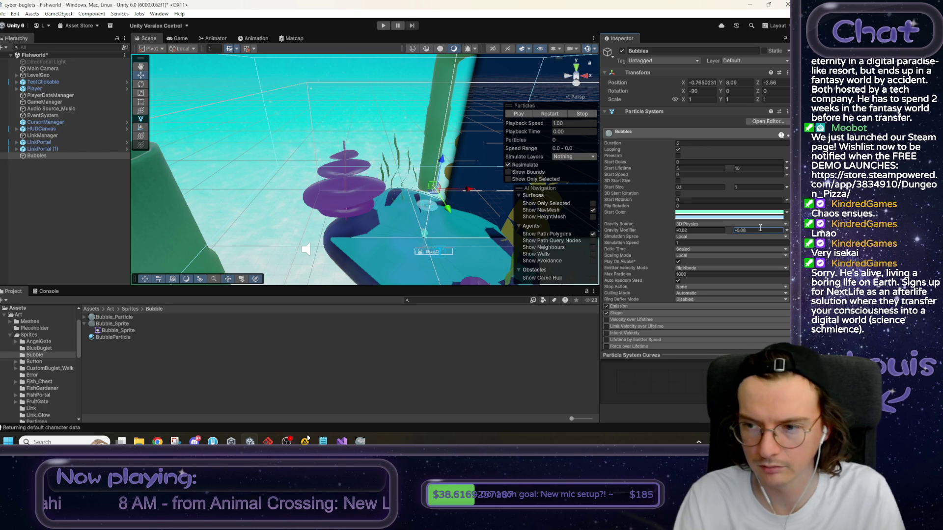
pyautogui.click(383, 26)
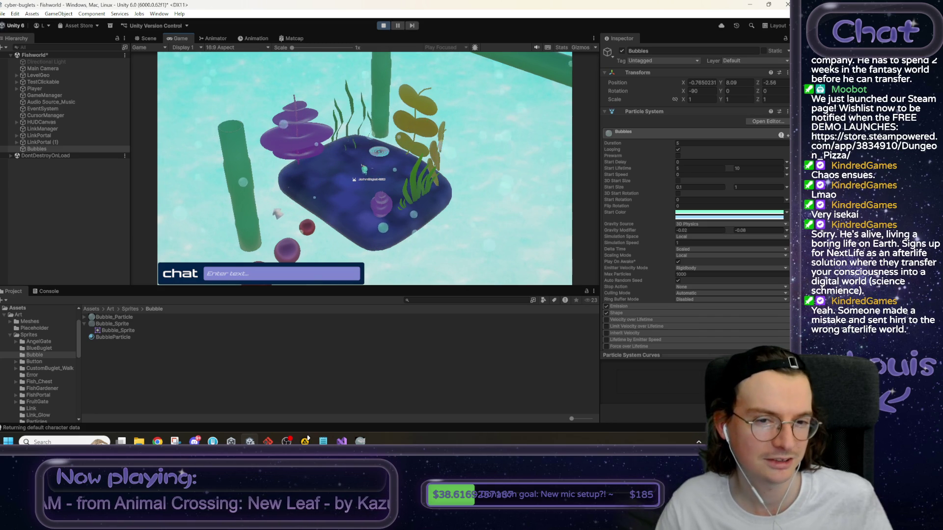
pyautogui.click(690, 215)
pyautogui.moveTo(724, 267); pyautogui.dragTo(717, 255)
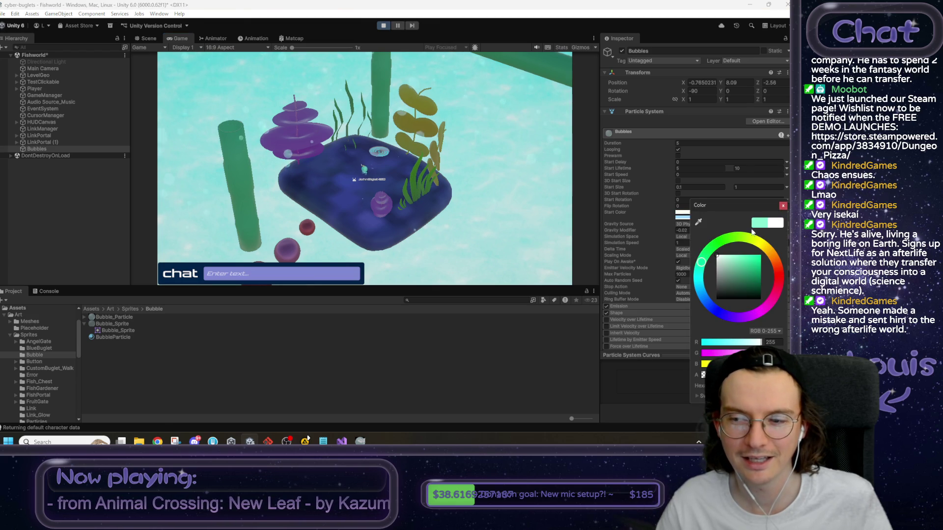
pyautogui.click(783, 206)
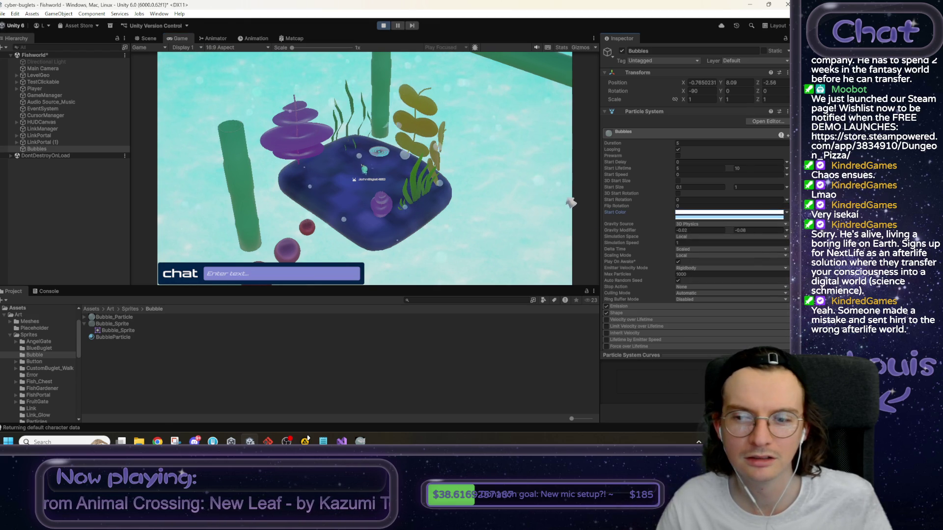
# Stop play mode, review the white Start Color, and deselect Bubbles.
pyautogui.click(383, 26)
pyautogui.click(690, 213)
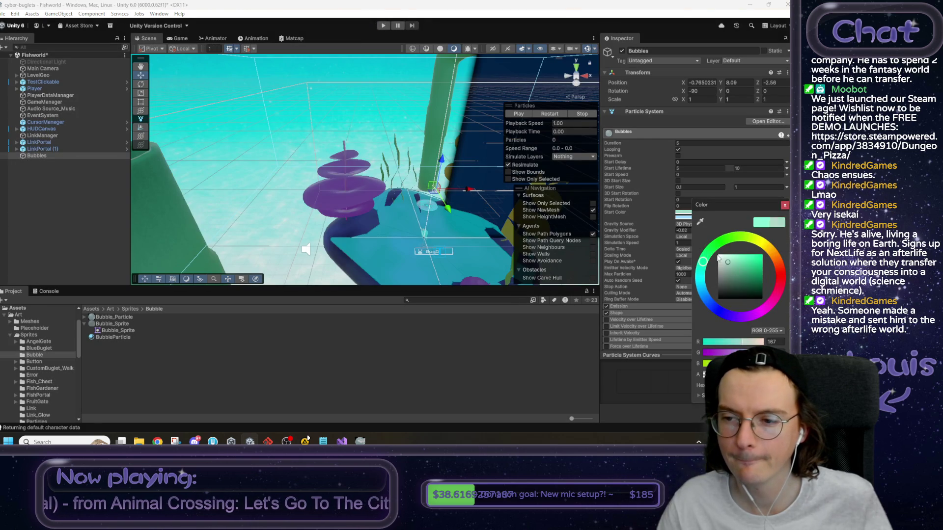
pyautogui.click(784, 206)
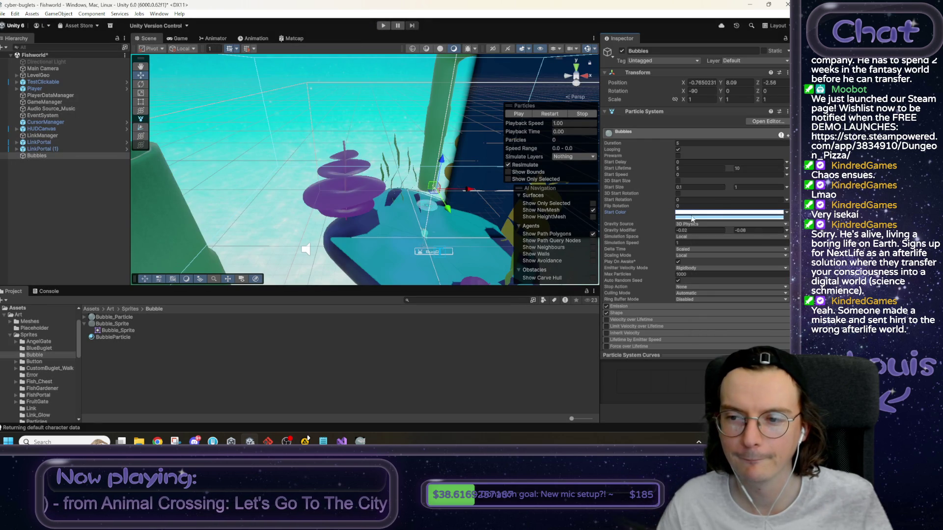
pyautogui.click(369, 105)
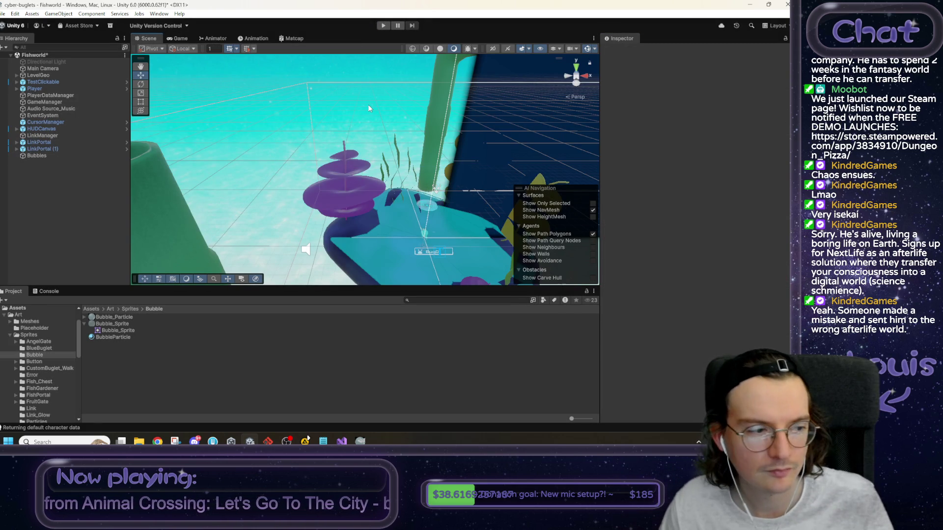
# Orbit and zoom in around the island's plants and wall, then select the Fishworld platform.
pyautogui.moveTo(369, 107); pyautogui.dragTo(398, 109)
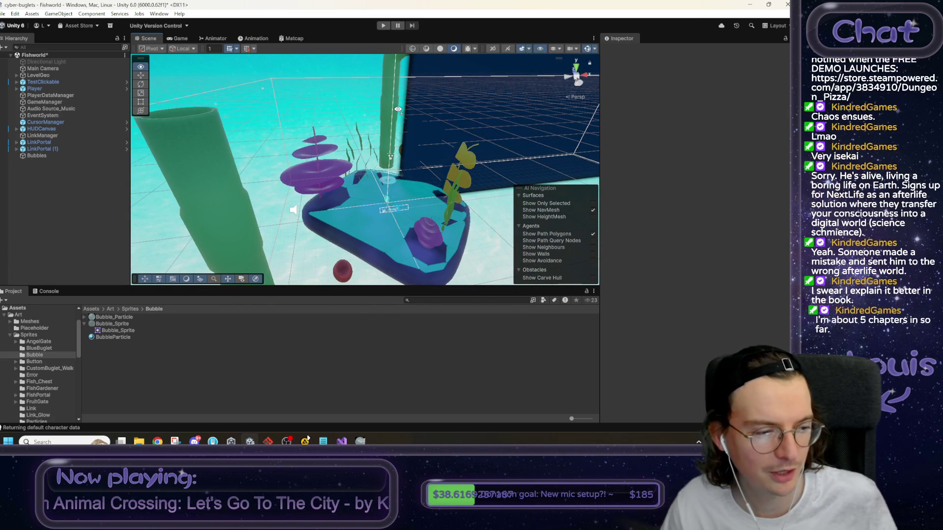
pyautogui.moveTo(397, 109); pyautogui.dragTo(342, 102)
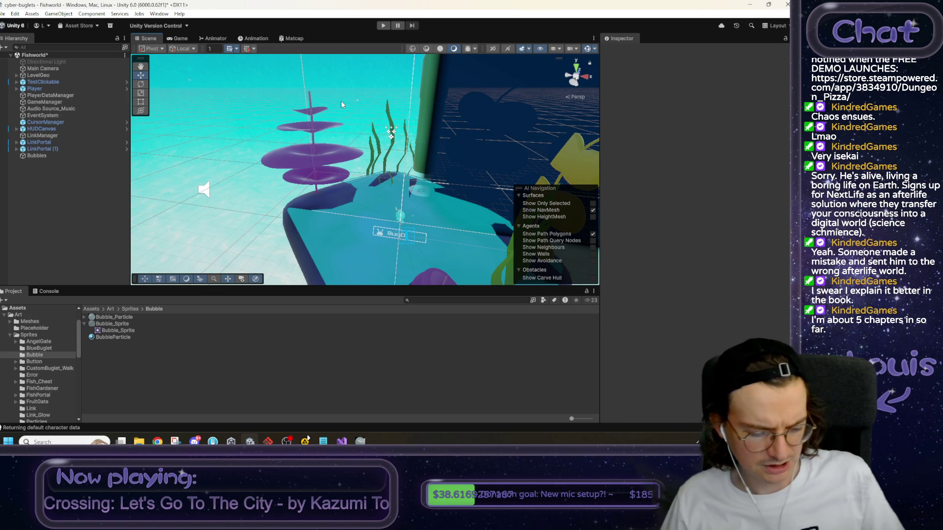
pyautogui.moveTo(341, 102); pyautogui.dragTo(384, 103)
pyautogui.scroll(5, 380, 128)
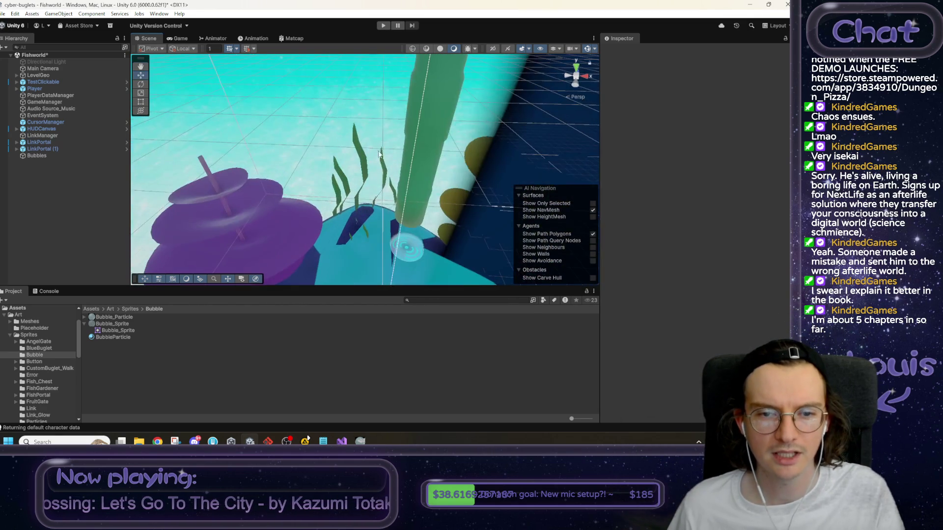
pyautogui.click(351, 177)
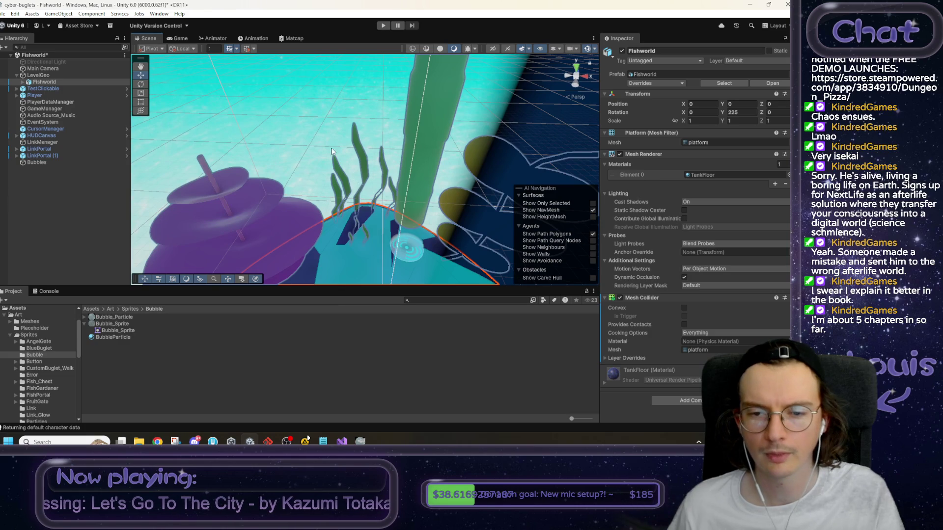
# Duplicate Bubbles and move the Bubbles (1) emitter across onto the right island.
pyautogui.press('f')
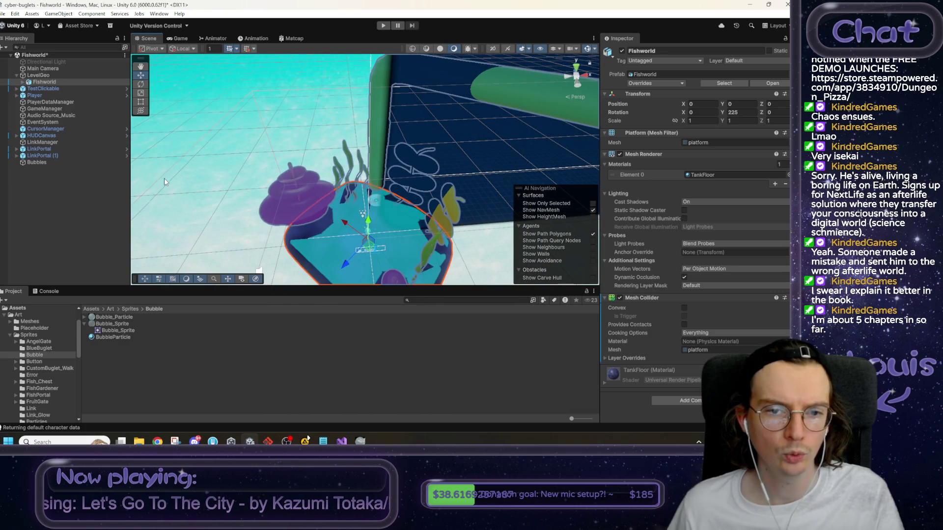
pyautogui.click(99, 162)
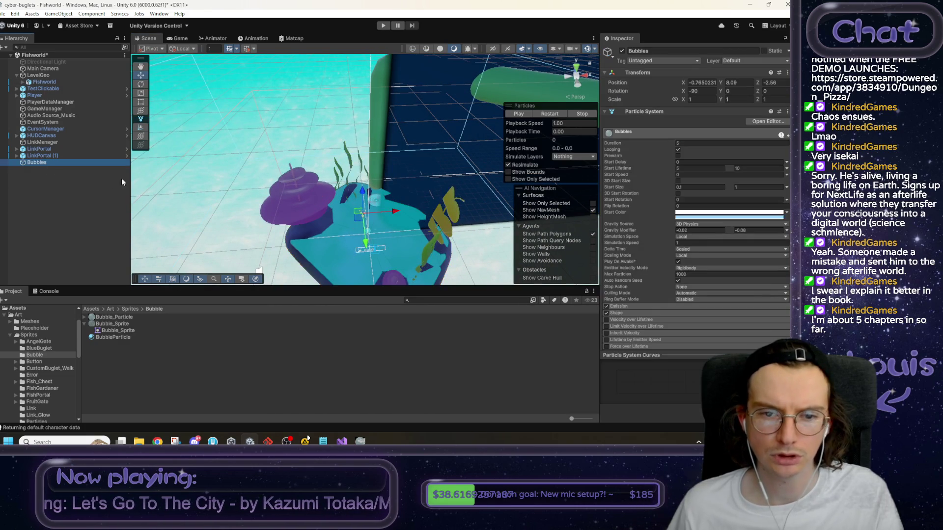
pyautogui.moveTo(373, 206)
pyautogui.mouseDown()
pyautogui.moveTo(349, 196)
pyautogui.moveTo(388, 206)
pyautogui.mouseUp()
pyautogui.moveTo(341, 201); pyautogui.dragTo(333, 195)
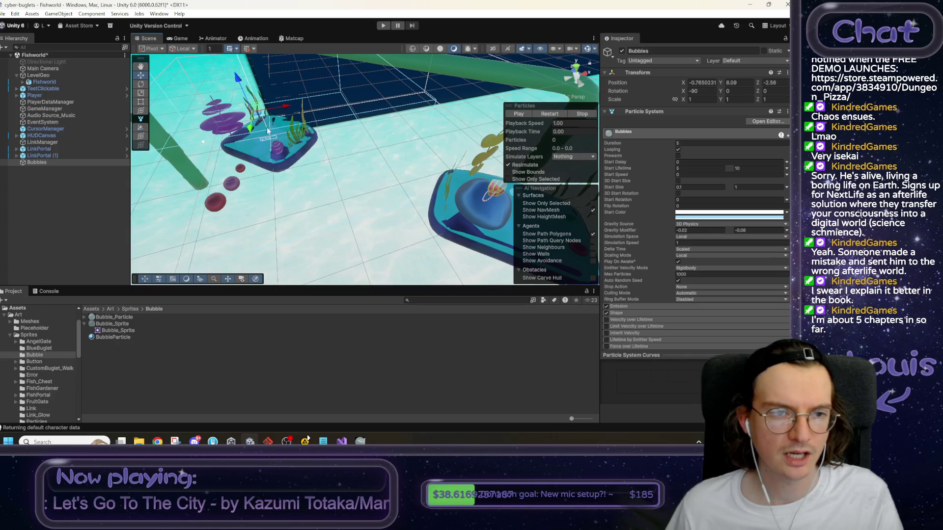
pyautogui.click(46, 163)
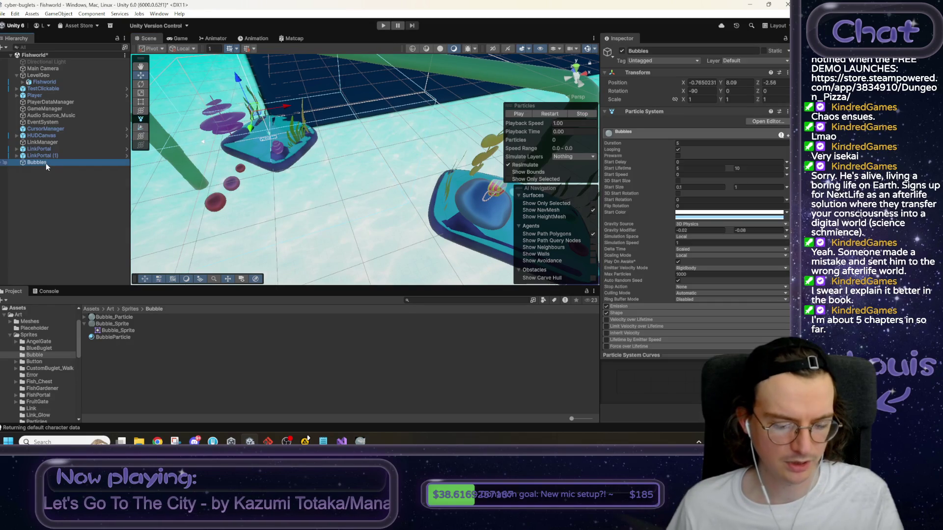
pyautogui.hotkey('ctrl', 'd')
pyautogui.moveTo(255, 121)
pyautogui.mouseDown()
pyautogui.moveTo(369, 139)
pyautogui.moveTo(456, 199)
pyautogui.mouseUp()
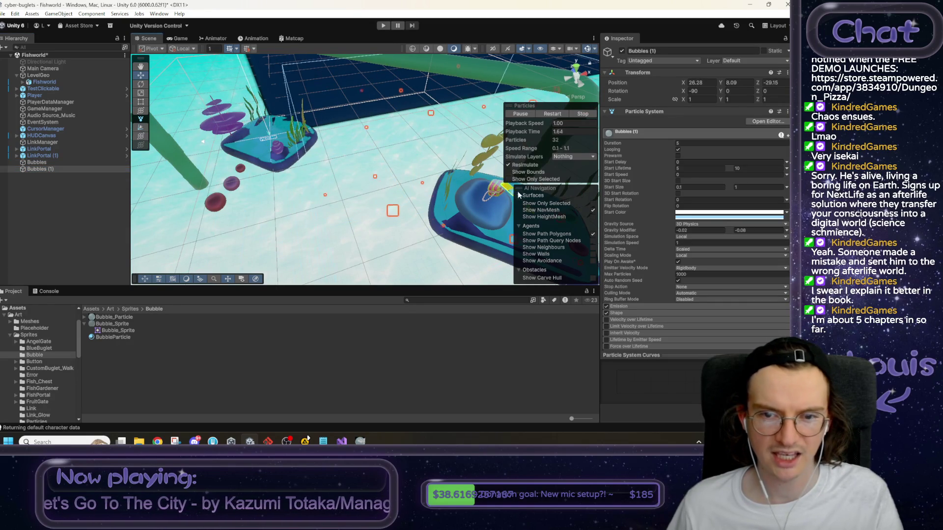
pyautogui.press('f')
pyautogui.moveTo(398, 154); pyautogui.dragTo(325, 164)
# Lower the original Bubbles' Emission Rate over Time to 12 and start play mode.
pyautogui.doubleClick(57, 162)
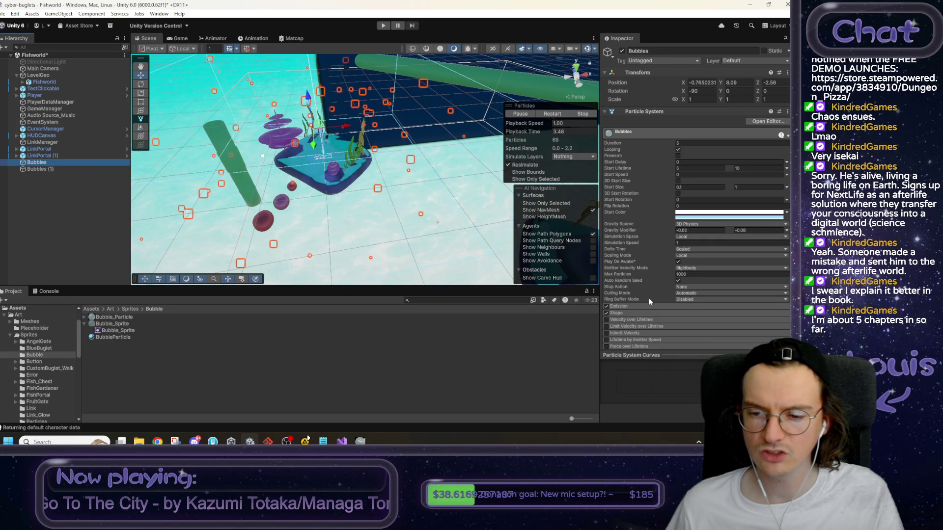
pyautogui.click(638, 307)
pyautogui.write('5')
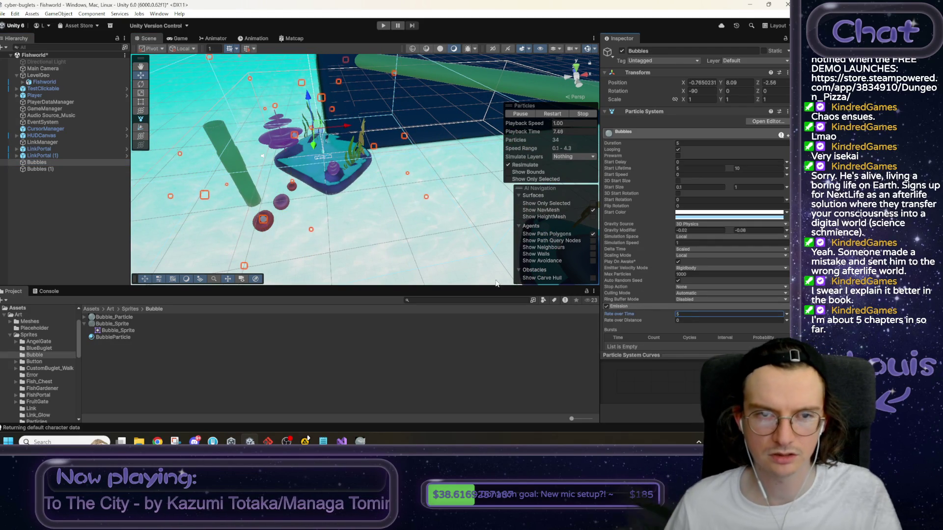
pyautogui.moveTo(366, 125); pyautogui.dragTo(378, 122)
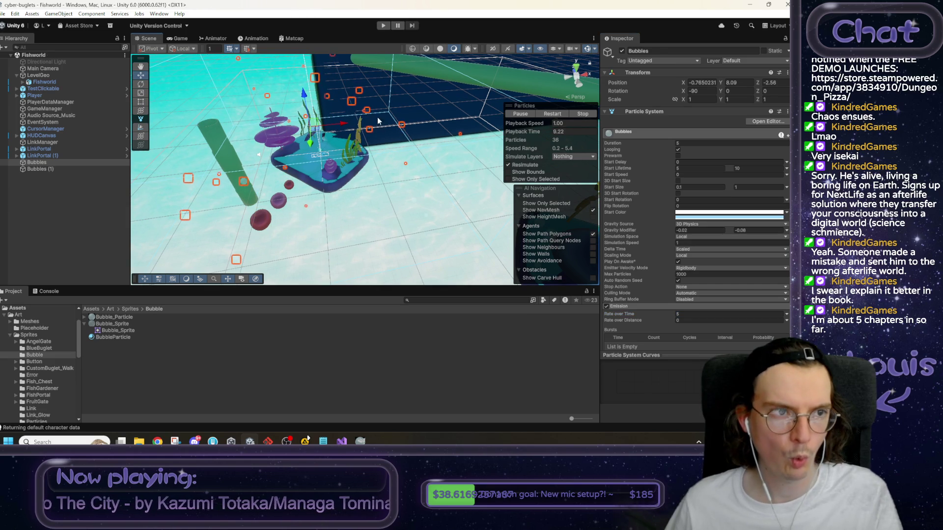
pyautogui.click(679, 314)
pyautogui.write('1')
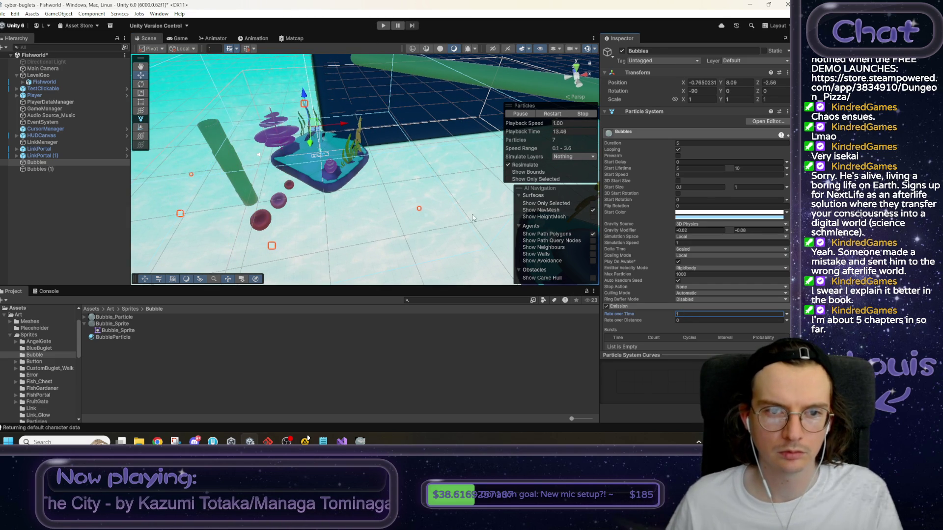
pyautogui.write('2')
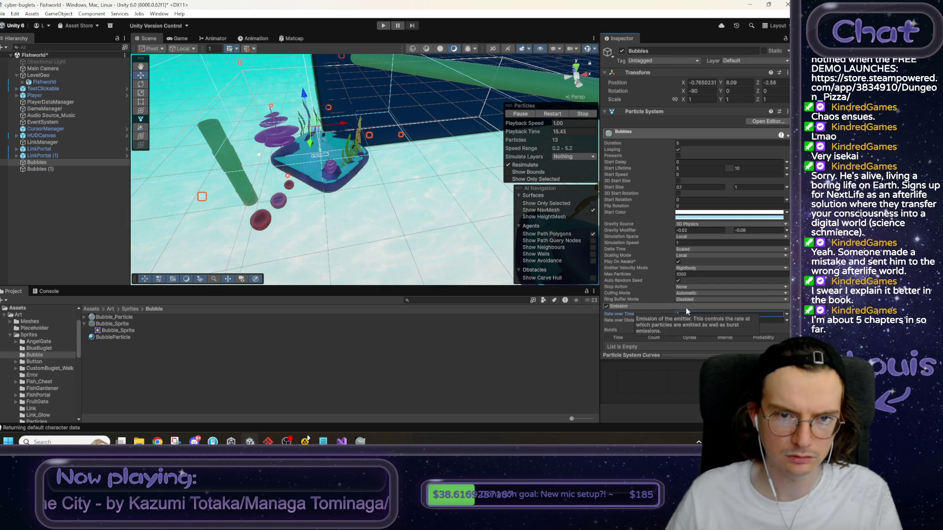
pyautogui.click(383, 26)
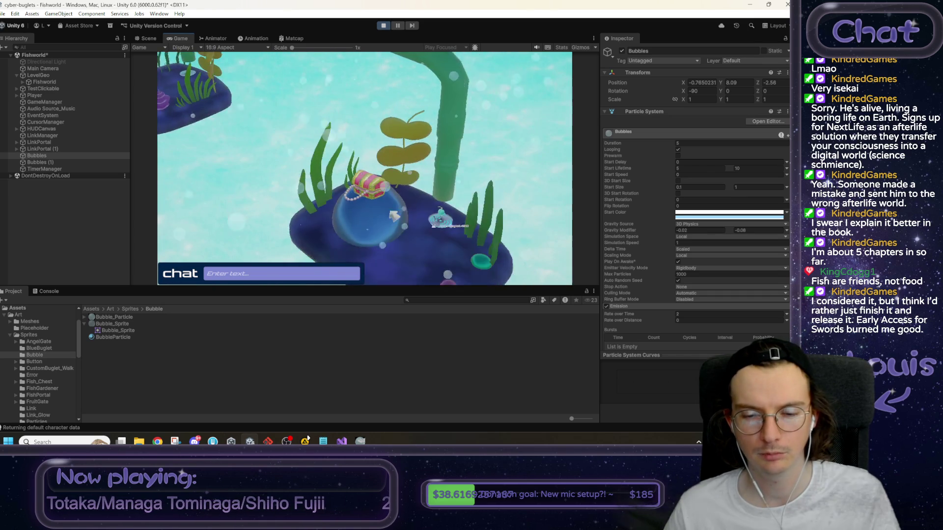
pyautogui.click(386, 25)
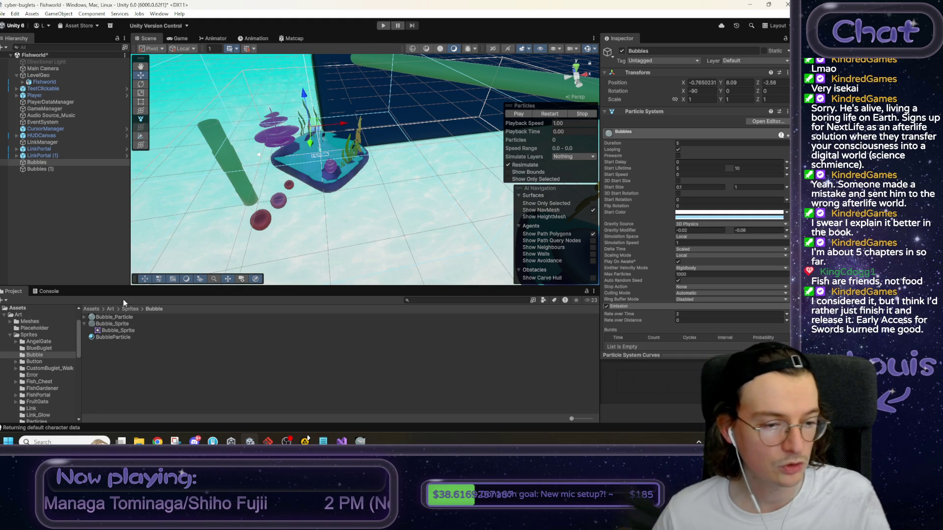
# Drop a TestClickable prefab from Assets/Prefabs onto the island and rename it ClickableFishGuy.
pyautogui.moveTo(327, 164)
pyautogui.mouseDown()
pyautogui.moveTo(373, 172)
pyautogui.moveTo(417, 162)
pyautogui.mouseUp()
pyautogui.scroll(5, 328, 172)
pyautogui.scroll(-5, 416, 162)
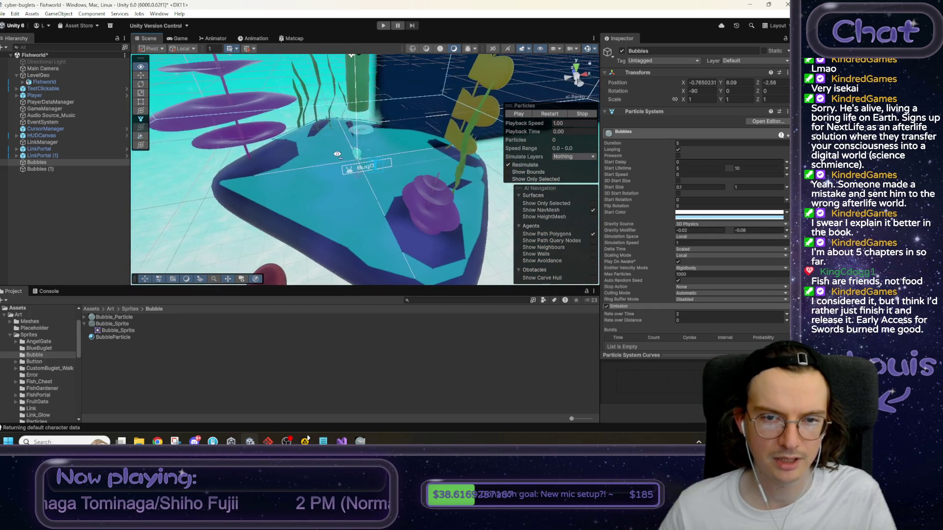
pyautogui.click(94, 309)
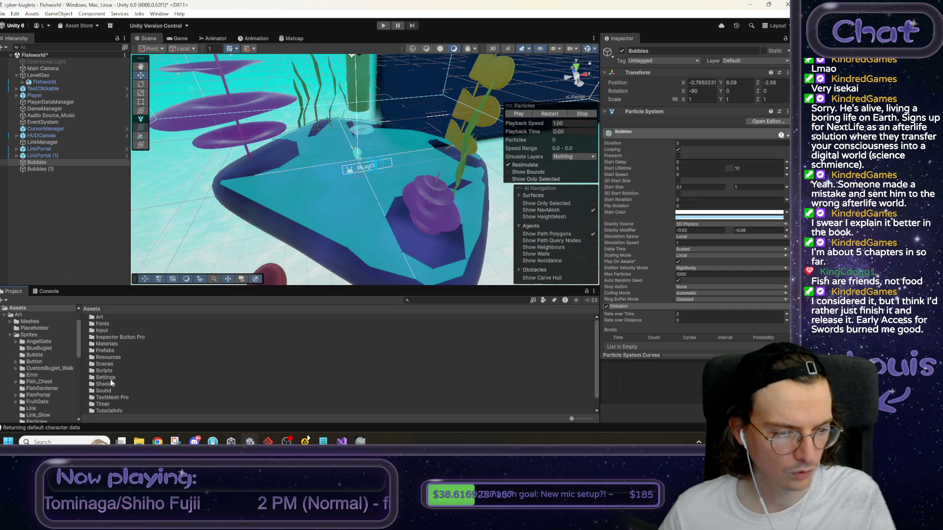
pyautogui.doubleClick(109, 349)
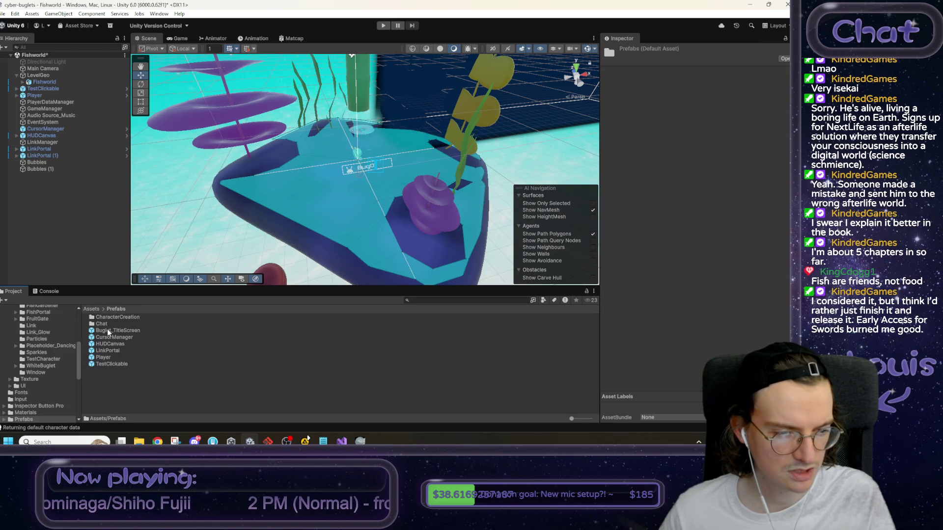
pyautogui.moveTo(110, 363)
pyautogui.mouseDown()
pyautogui.moveTo(184, 231)
pyautogui.moveTo(275, 152)
pyautogui.moveTo(305, 169)
pyautogui.moveTo(295, 106)
pyautogui.mouseUp()
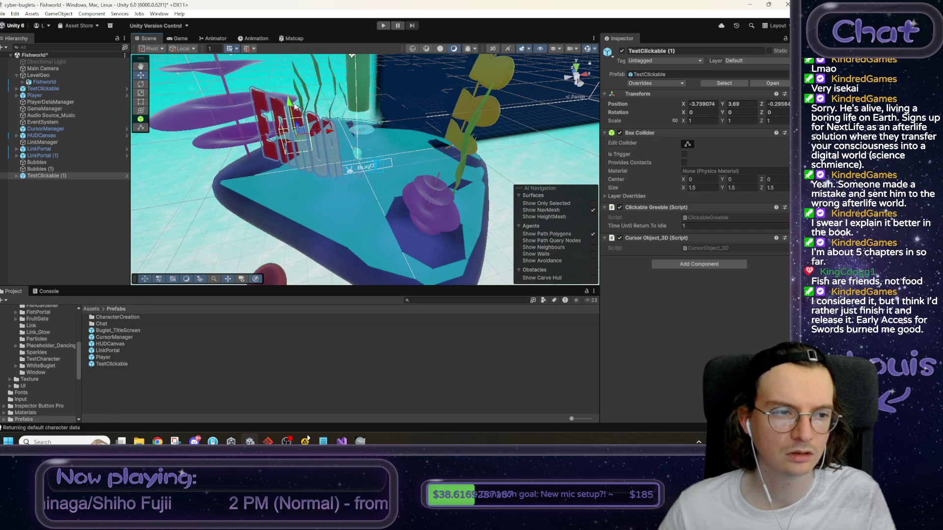
pyautogui.click(673, 50)
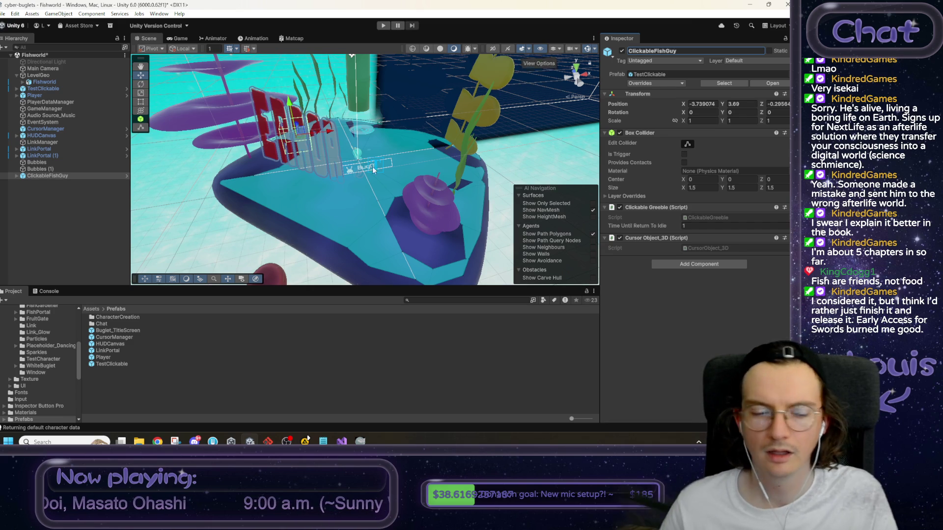
pyautogui.click(91, 309)
pyautogui.doubleClick(104, 317)
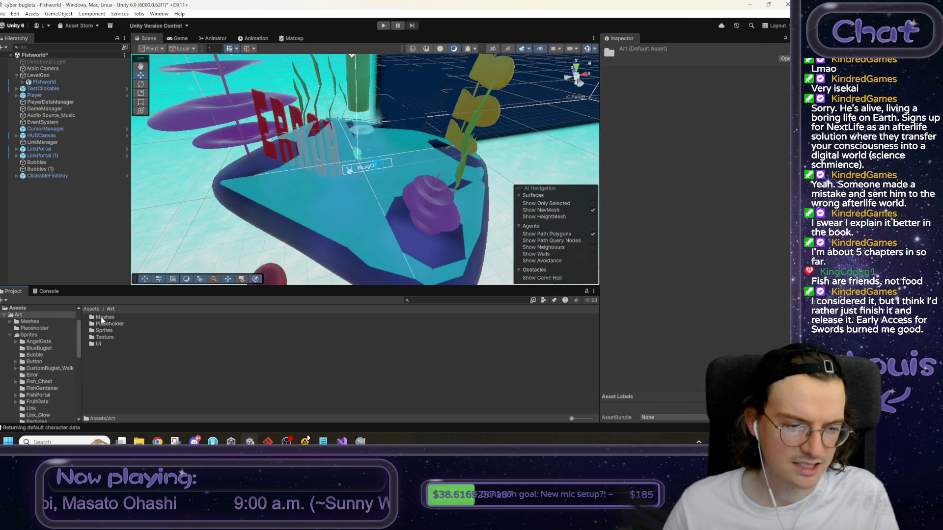
# Open Art/Sprites/FishGardener, select ClickableFishGuy's Sprite child, and clear its idle Frames.
pyautogui.doubleClick(105, 331)
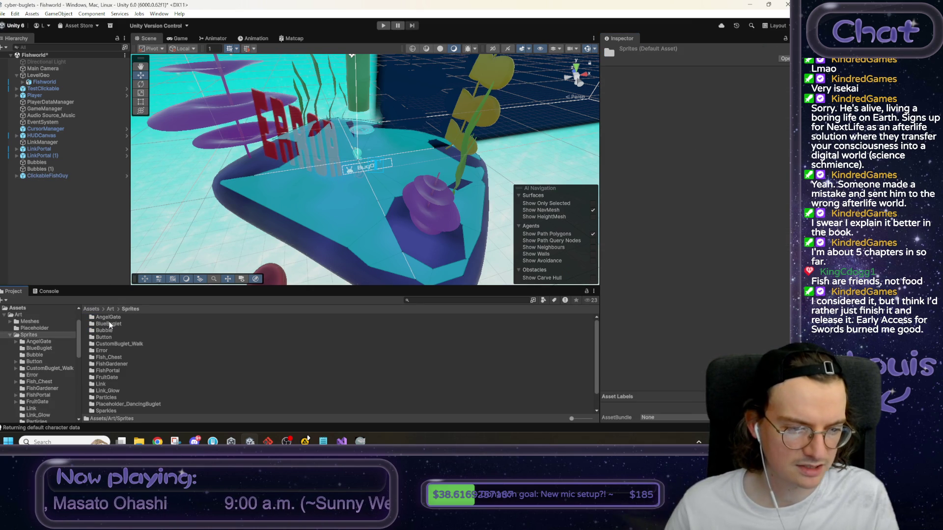
pyautogui.doubleClick(112, 364)
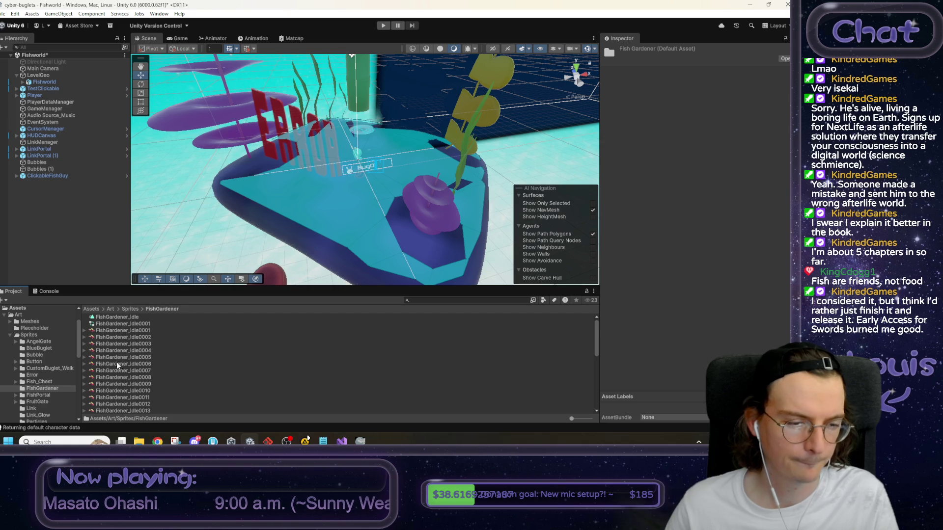
pyautogui.click(57, 176)
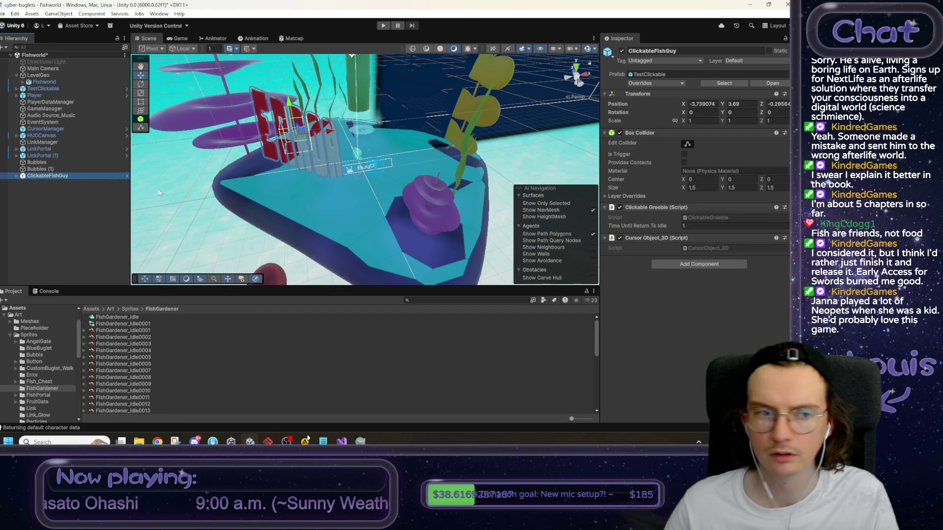
pyautogui.click(39, 183)
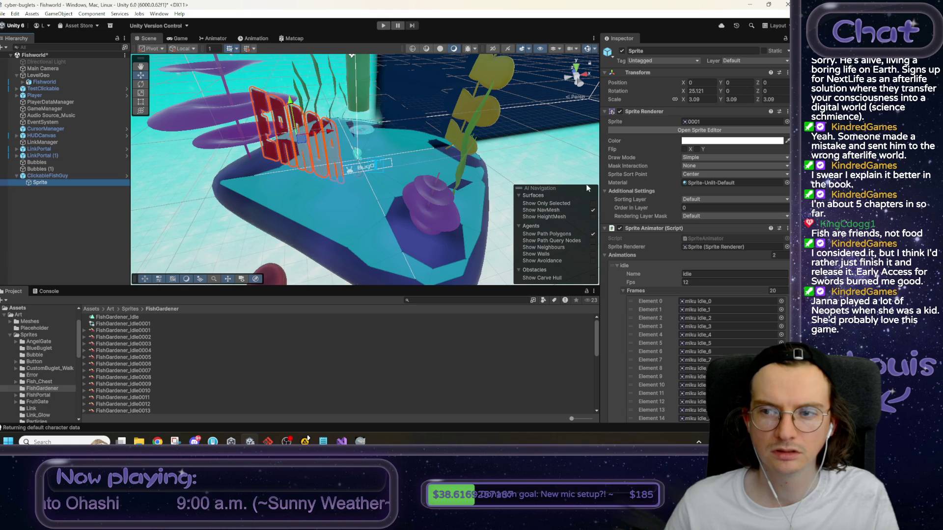
pyautogui.click(43, 176)
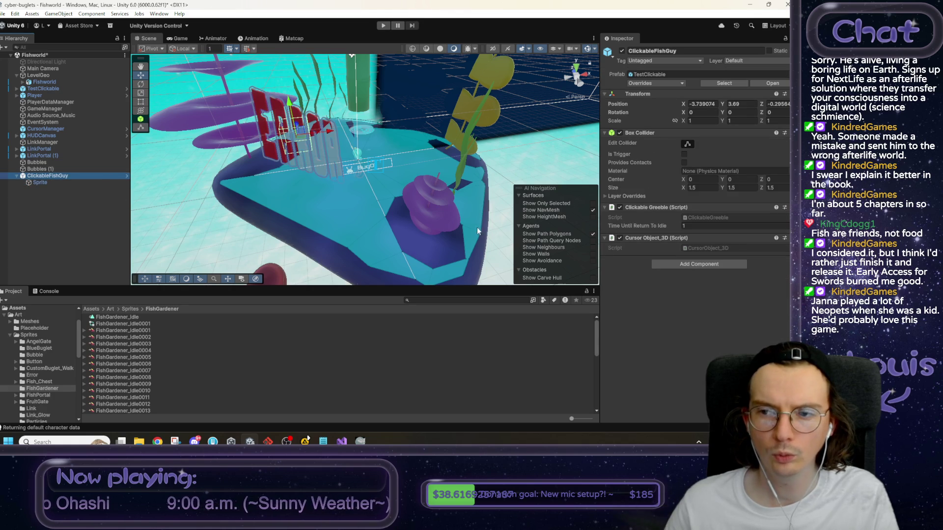
pyautogui.click(52, 182)
pyautogui.moveTo(138, 330)
pyautogui.mouseDown()
pyautogui.moveTo(700, 143)
pyautogui.moveTo(698, 127)
pyautogui.mouseUp()
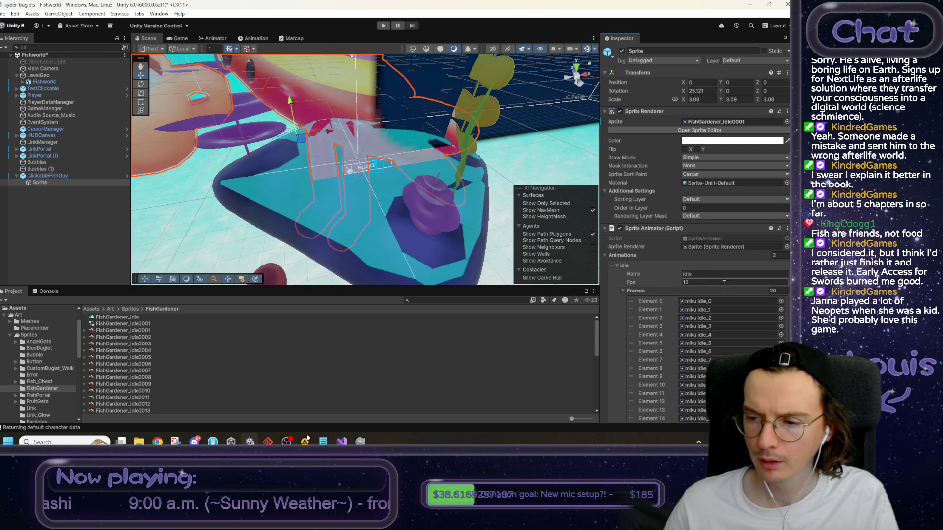
pyautogui.click(778, 291)
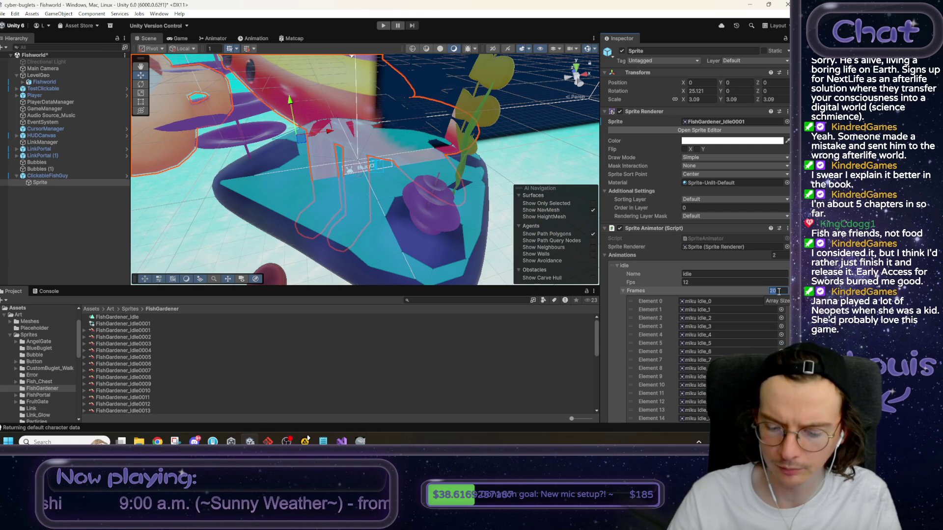
pyautogui.write('0')
# Fill the idle animation's Frames with FishGardener_Idle0001 through Idle0040.
pyautogui.click(216, 330)
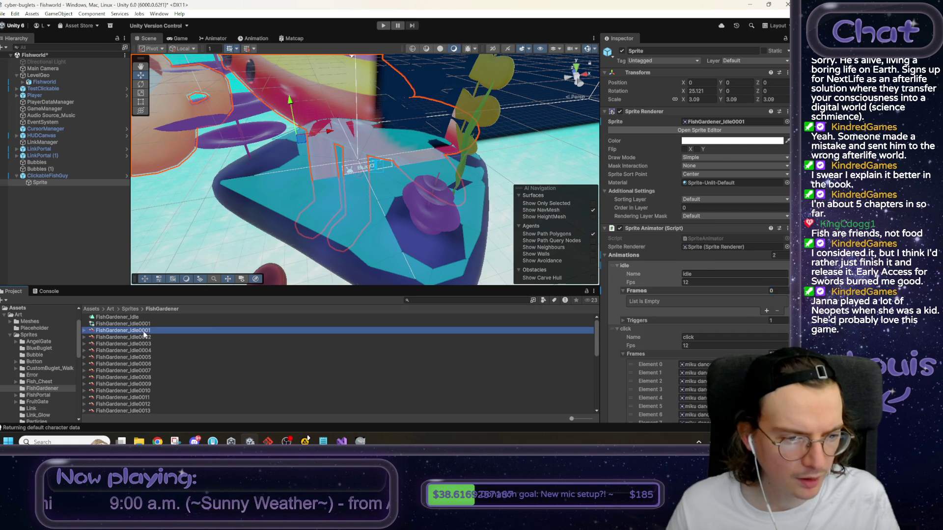
pyautogui.click(47, 181)
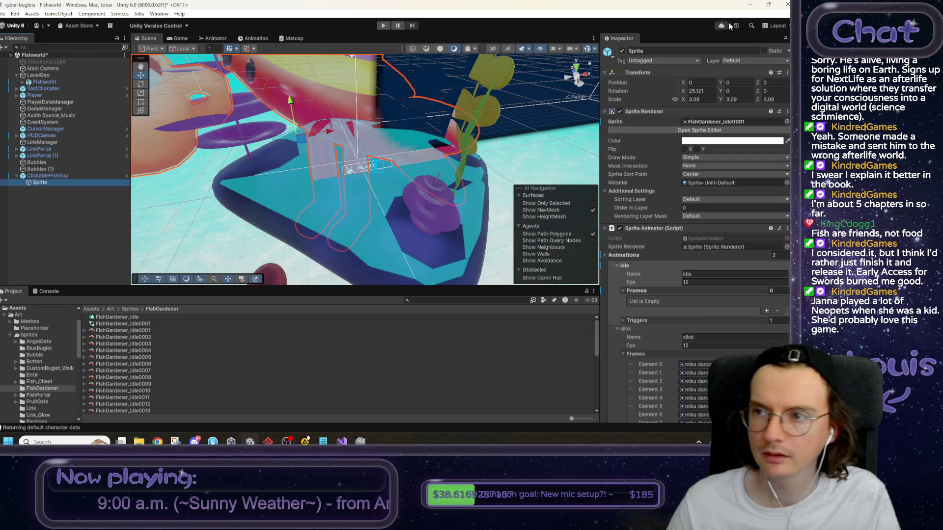
pyautogui.click(117, 331)
pyautogui.scroll(-3, 139, 338)
pyautogui.scroll(-8, 139, 338)
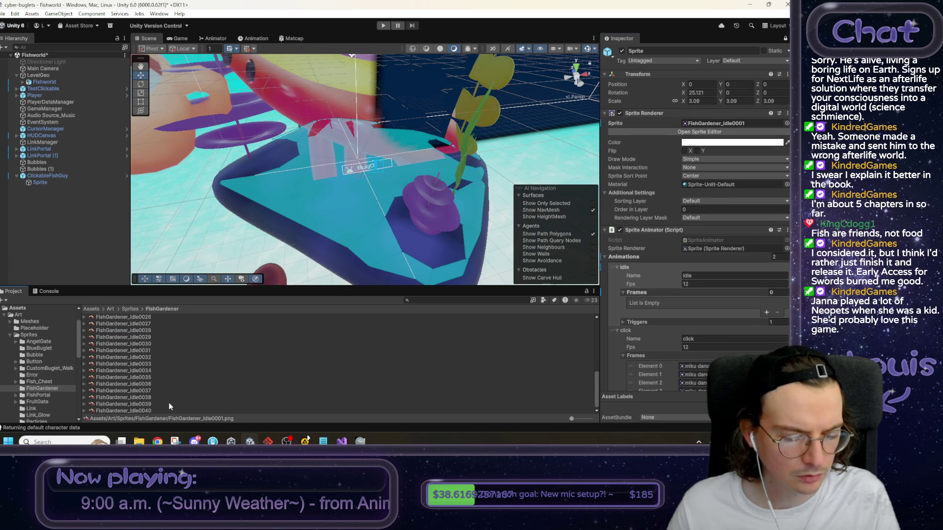
pyautogui.keyDown('shift'); pyautogui.click(141, 411); pyautogui.keyUp('shift')
pyautogui.scroll(10, 148, 393)
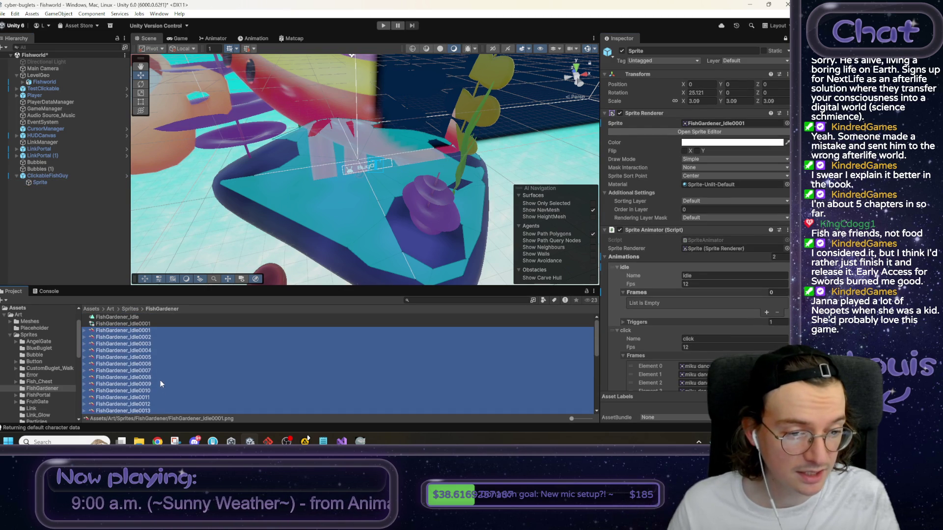
pyautogui.moveTo(114, 330)
pyautogui.mouseDown()
pyautogui.moveTo(684, 318)
pyautogui.moveTo(693, 293)
pyautogui.mouseUp()
# Set the click animation's Frames size to 0.
pyautogui.scroll(-3, 692, 292)
pyautogui.scroll(-10, 693, 293)
pyautogui.doubleClick(771, 318)
pyautogui.write('0')
pyautogui.press('Return')
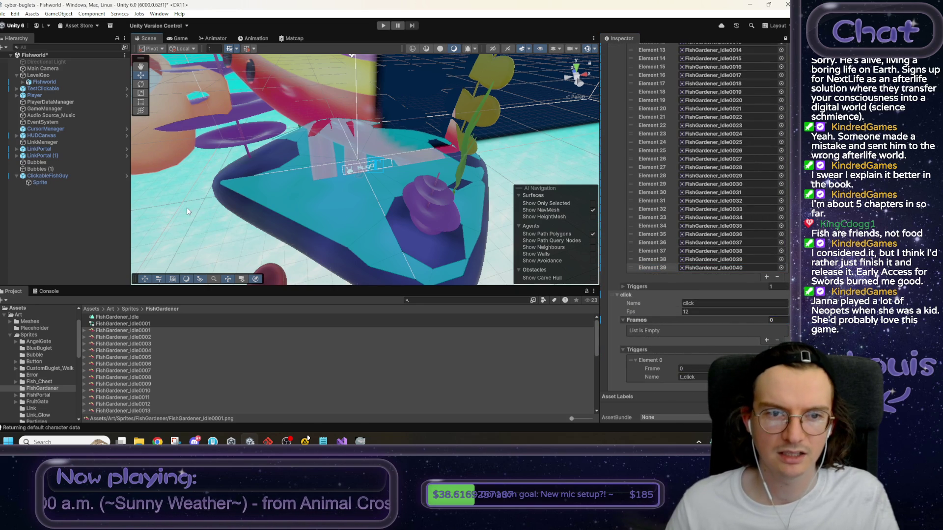
# Shrink the fish Sprite child's scale down from 3.09.
pyautogui.click(57, 182)
pyautogui.moveTo(412, 194); pyautogui.dragTo(143, 182)
pyautogui.scroll(10, 682, 158)
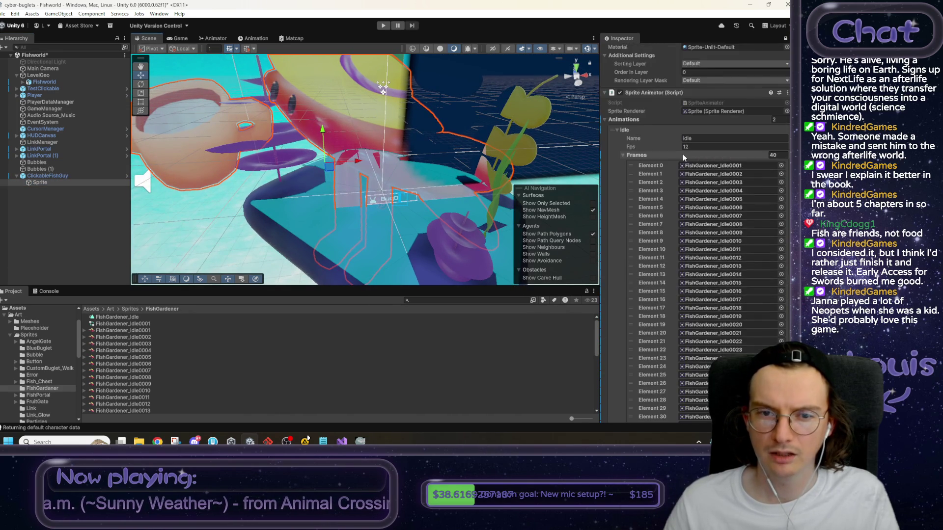
pyautogui.scroll(5, 682, 157)
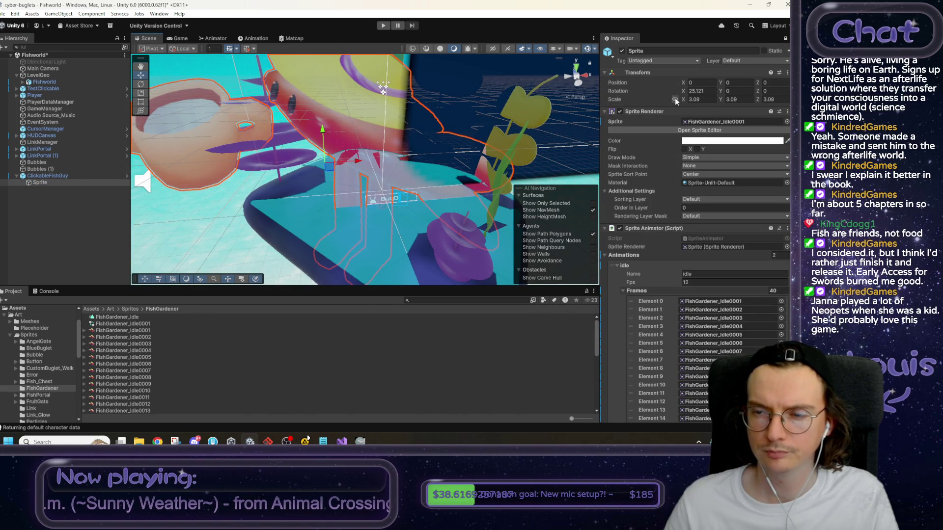
pyautogui.moveTo(683, 99); pyautogui.dragTo(644, 105)
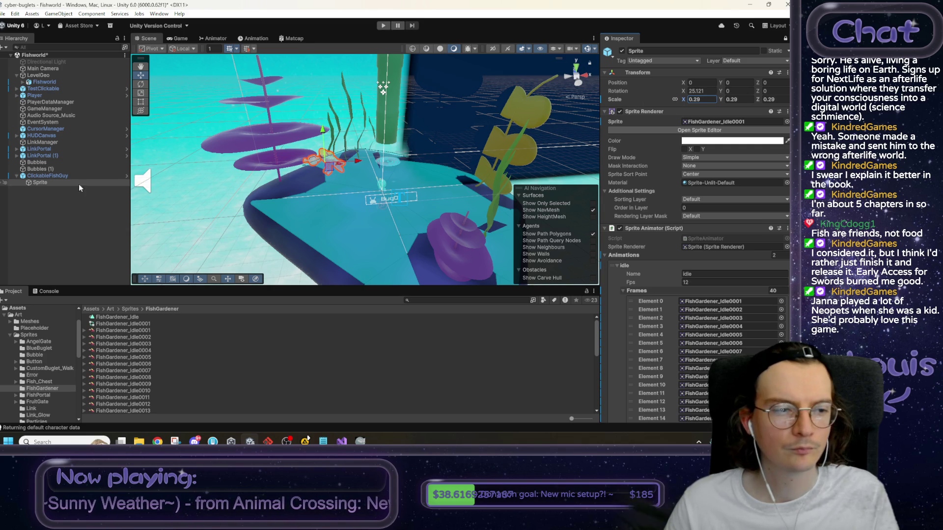
# Lower ClickableFishGuy onto the platform, mirror its Sprite with Scale X -0.29, and enter play mode.
pyautogui.click(55, 177)
pyautogui.moveTo(315, 132)
pyautogui.mouseDown()
pyautogui.moveTo(322, 190)
pyautogui.moveTo(305, 189)
pyautogui.moveTo(452, 169)
pyautogui.moveTo(470, 205)
pyautogui.moveTo(373, 212)
pyautogui.moveTo(289, 199)
pyautogui.mouseUp()
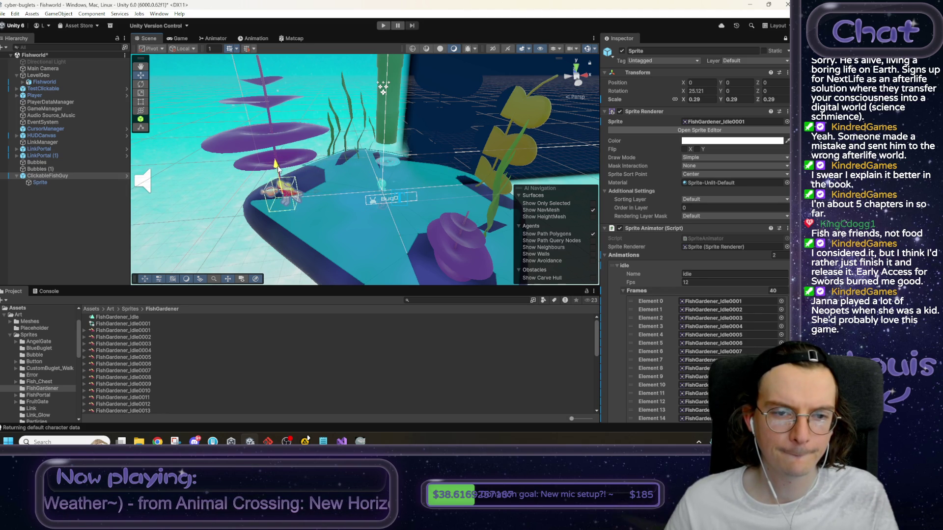
pyautogui.click(76, 183)
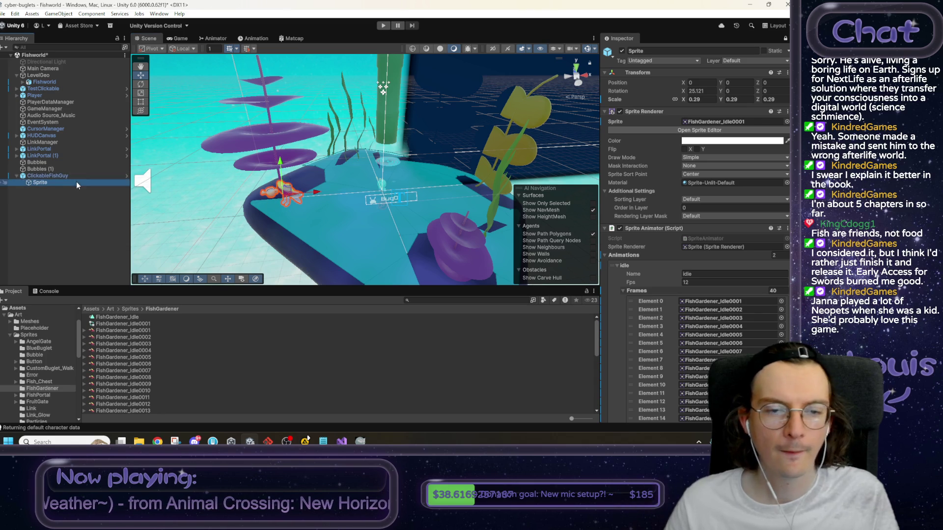
pyautogui.click(675, 100)
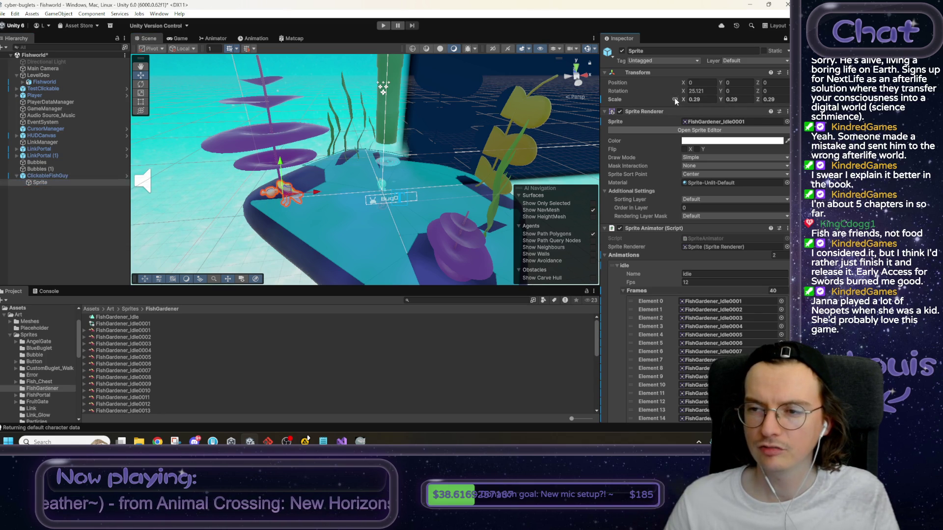
pyautogui.write('-')
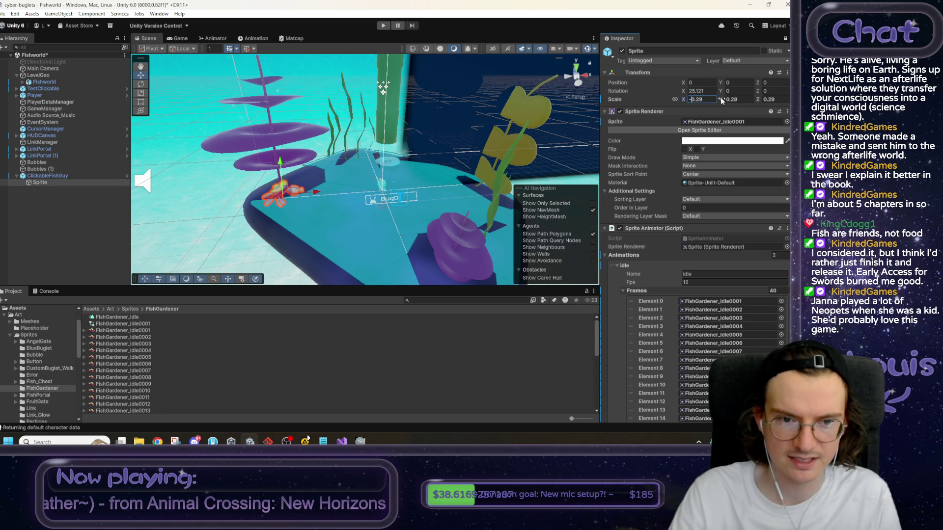
pyautogui.click(57, 177)
pyautogui.click(382, 27)
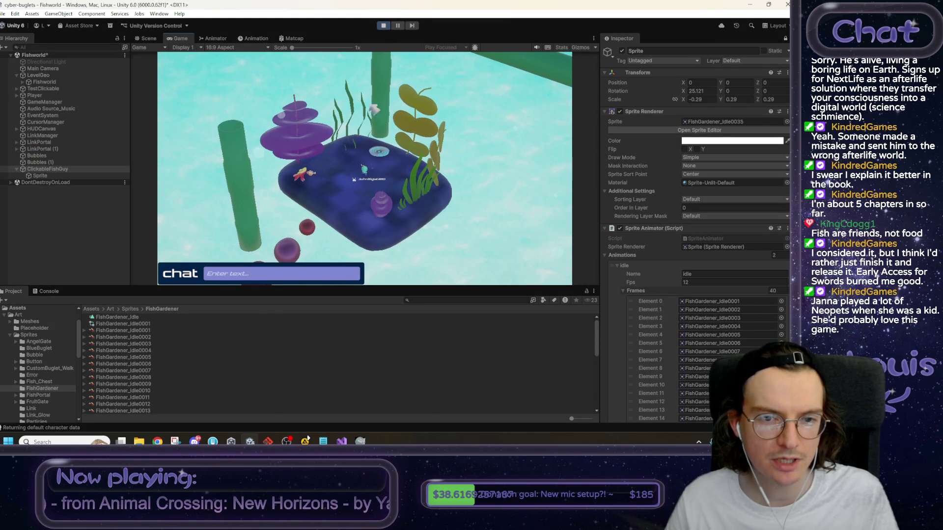
# Zoom the Game view, then frame and select the fish Sprite in the Scene view.
pyautogui.scroll(2, 362, 194)
pyautogui.scroll(2, 330, 214)
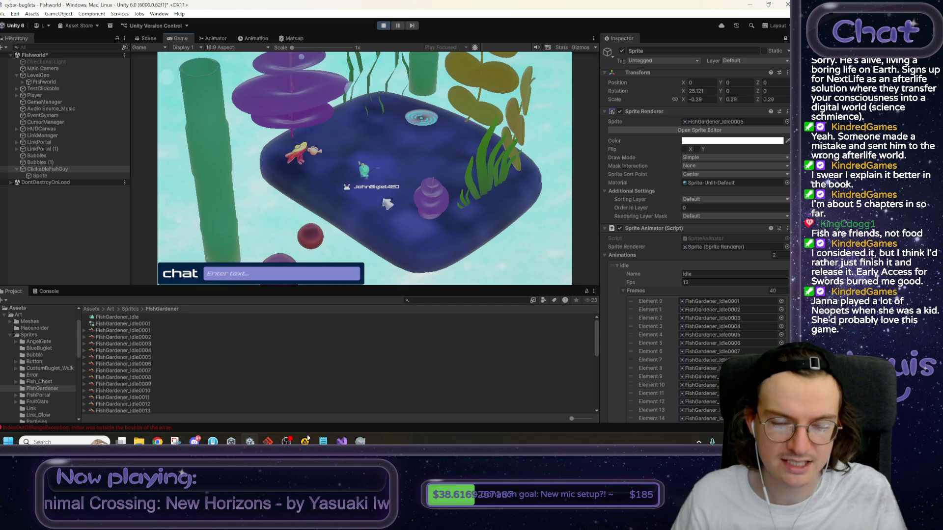
pyautogui.click(147, 38)
pyautogui.doubleClick(98, 176)
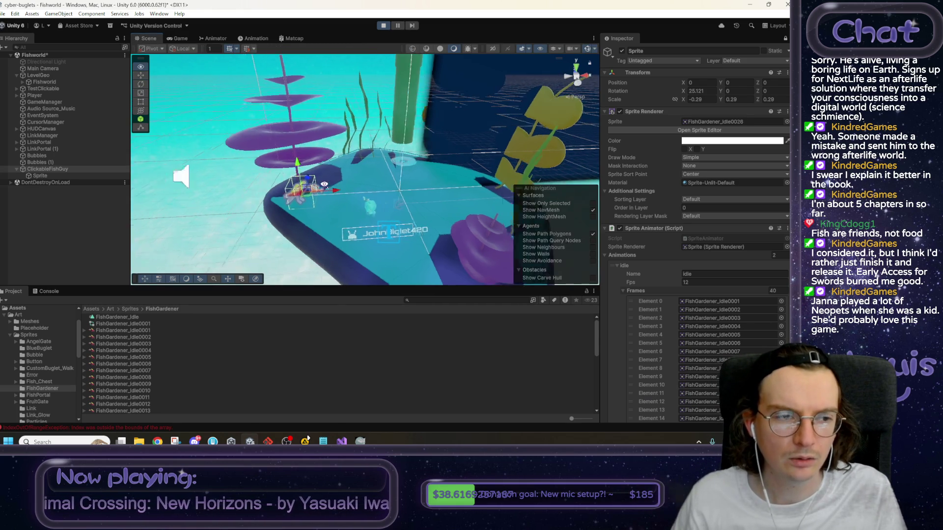
pyautogui.click(97, 178)
pyautogui.moveTo(453, 186); pyautogui.dragTo(452, 190)
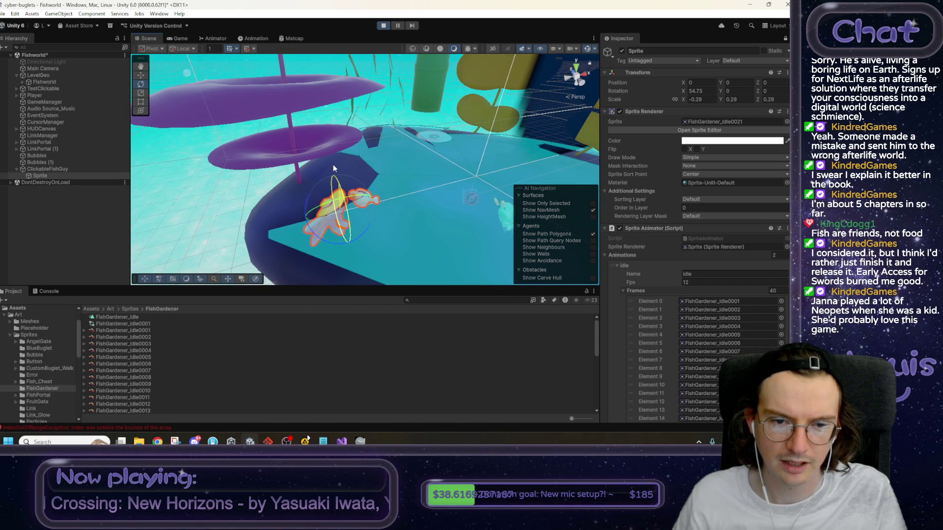
# Tilt the fish Sprite around its X axis, check the Game view, and stop play mode.
pyautogui.moveTo(385, 166)
pyautogui.mouseDown()
pyautogui.moveTo(514, 168)
pyautogui.moveTo(337, 172)
pyautogui.mouseUp()
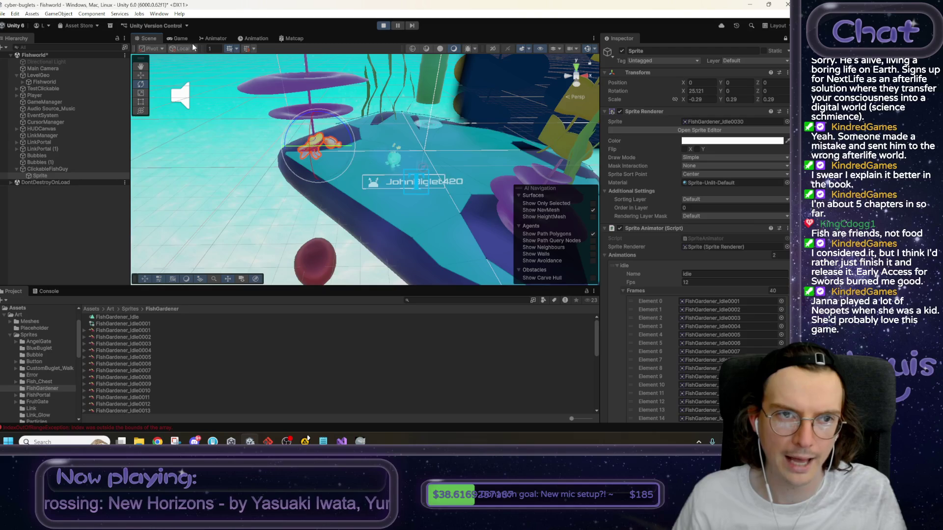
pyautogui.click(179, 39)
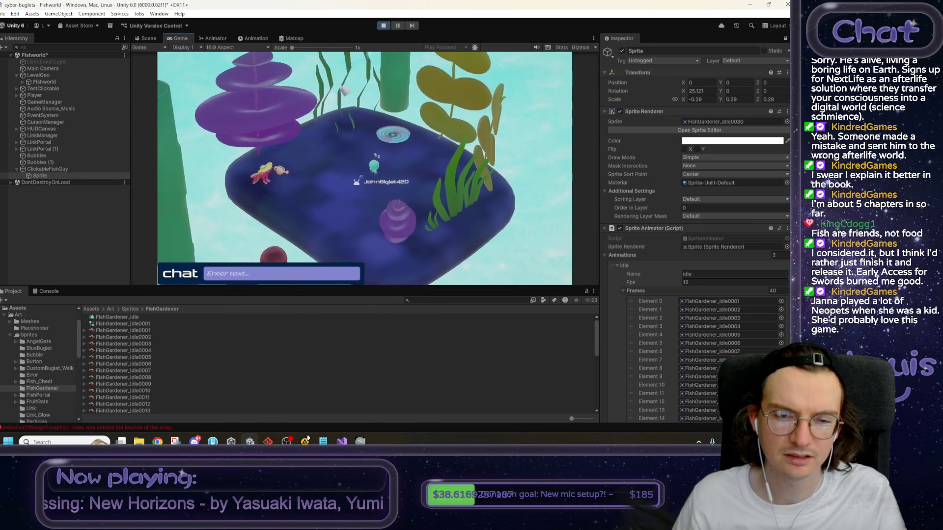
pyautogui.click(384, 26)
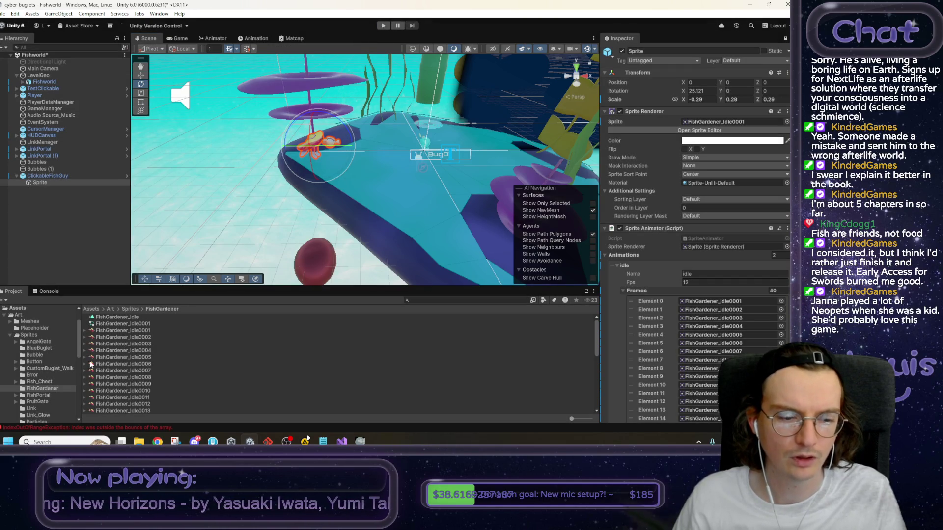
# Set the click animation's Frames size to 1 with FishGardener_Idle0001 as Element 0.
pyautogui.scroll(-10, 698, 353)
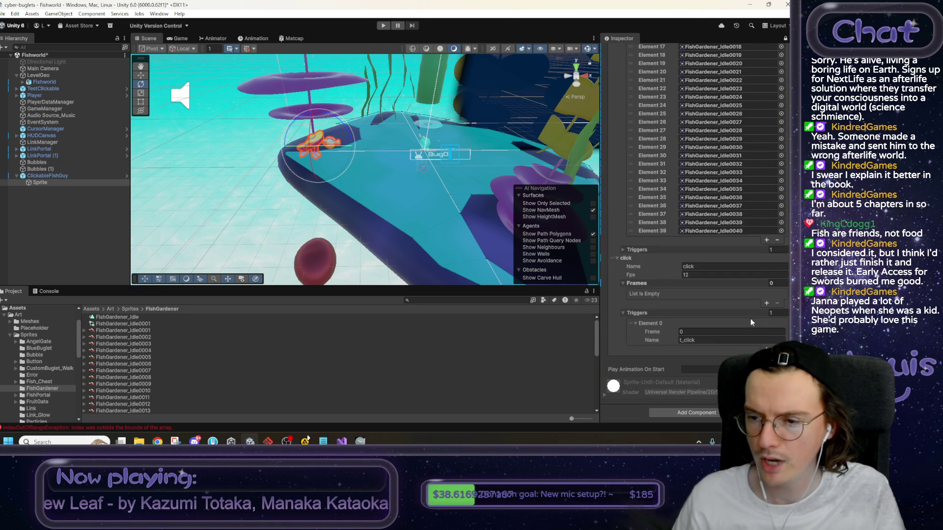
pyautogui.click(777, 284)
pyautogui.write('1')
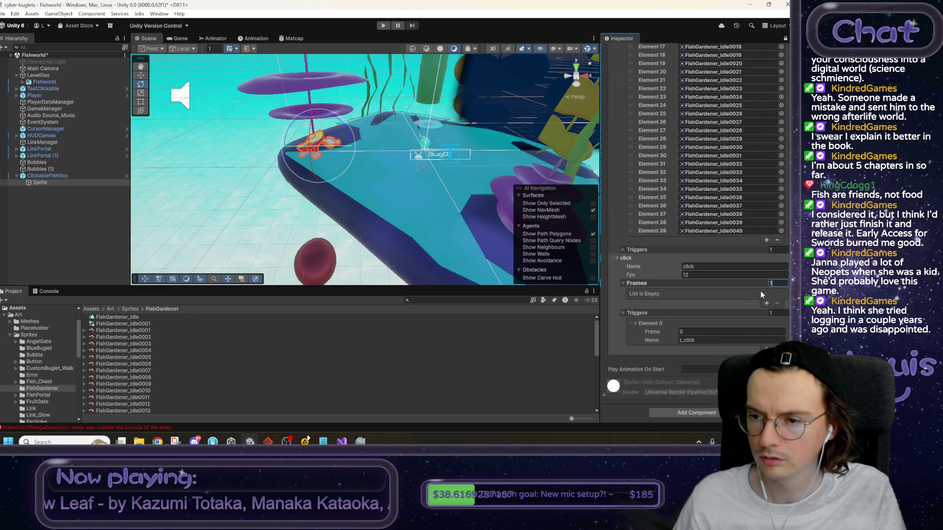
pyautogui.scroll(10, 721, 236)
pyautogui.click(721, 153)
pyautogui.scroll(-5, 697, 235)
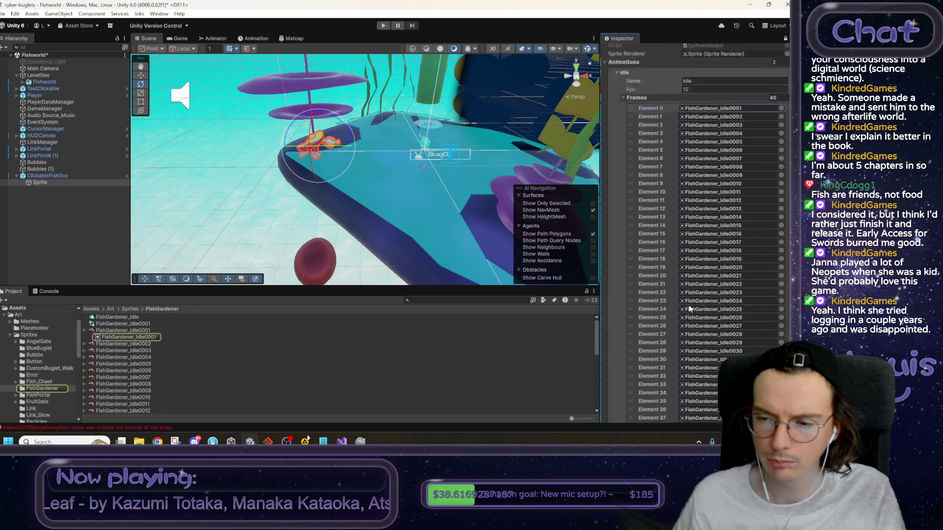
pyautogui.moveTo(124, 339)
pyautogui.mouseDown()
pyautogui.moveTo(694, 327)
pyautogui.moveTo(698, 317)
pyautogui.mouseUp()
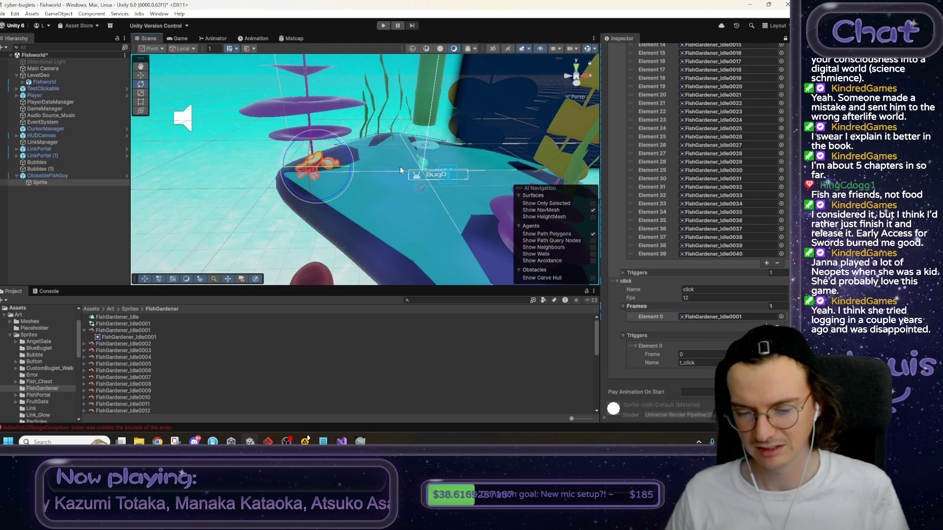
pyautogui.moveTo(399, 166)
pyautogui.mouseDown()
pyautogui.moveTo(397, 130)
pyautogui.moveTo(407, 187)
pyautogui.mouseUp()
pyautogui.press('w')
pyautogui.press('a')
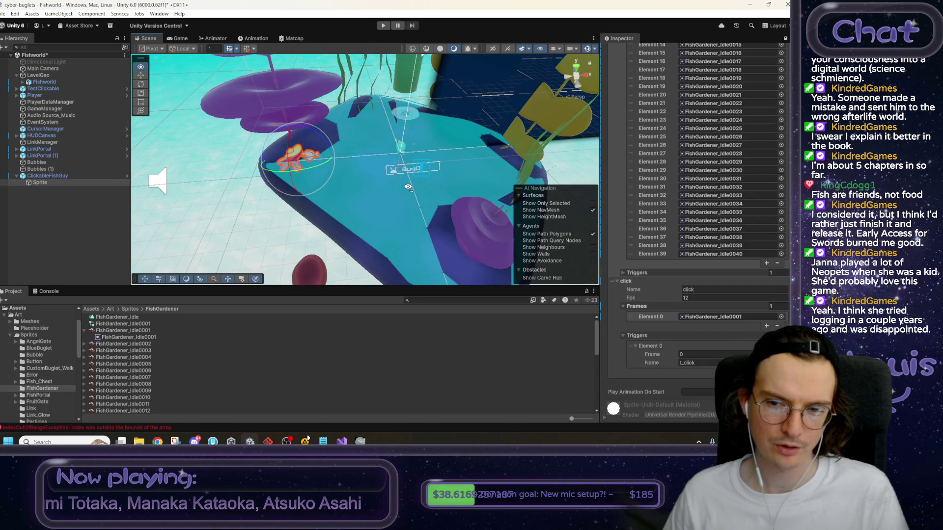
pyautogui.press('d')
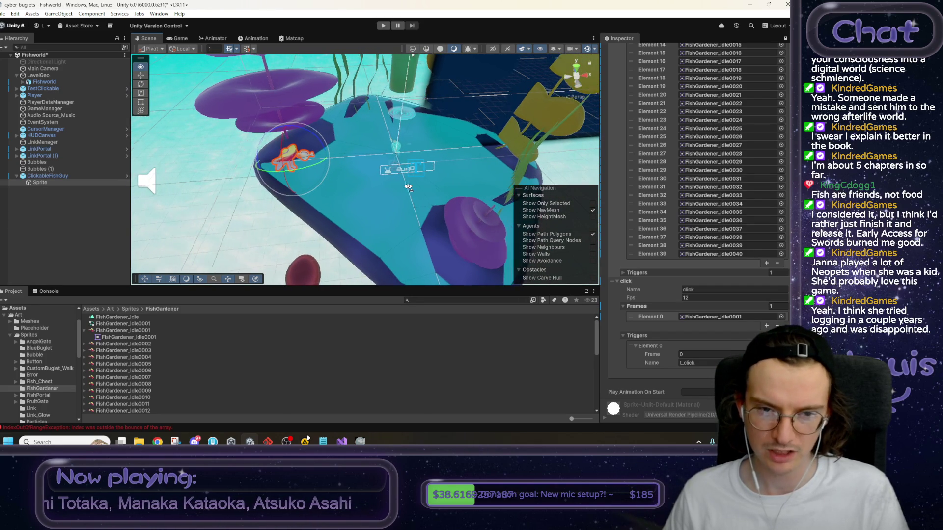
pyautogui.moveTo(407, 192)
pyautogui.mouseDown()
pyautogui.moveTo(619, 161)
pyautogui.moveTo(634, 128)
pyautogui.moveTo(631, 94)
pyautogui.mouseUp()
# Fly the Scene view in and out around the domed platform and the fish gardener.
pyautogui.press('w')
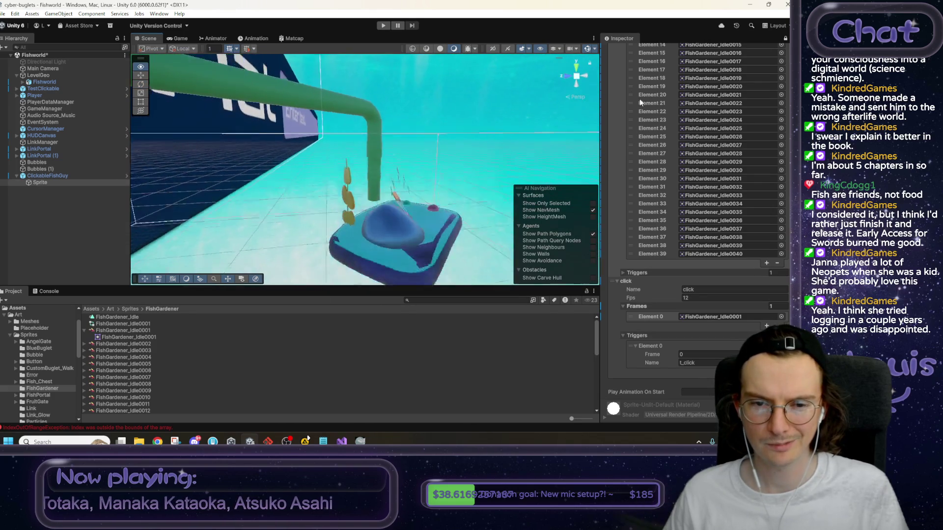
pyautogui.press('s')
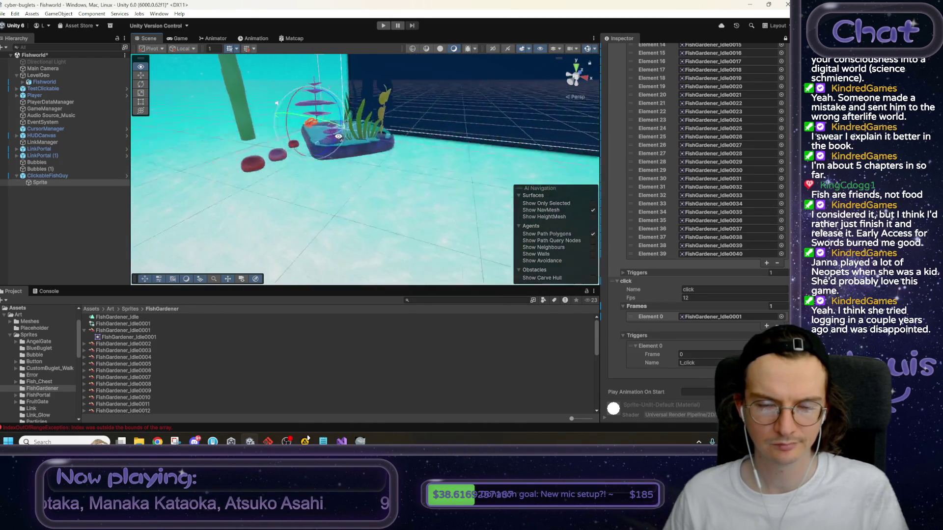
pyautogui.press('w')
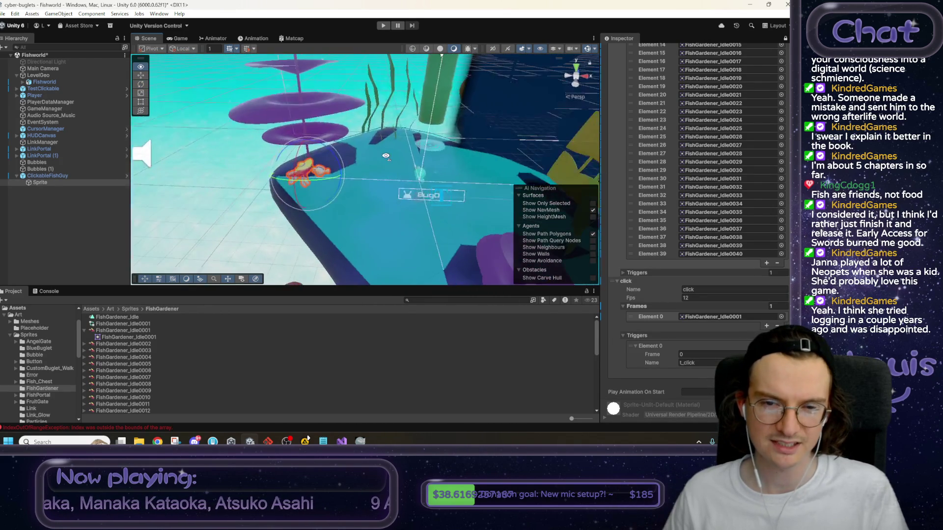
pyautogui.moveTo(386, 156)
pyautogui.mouseDown()
pyautogui.moveTo(395, 159)
pyautogui.moveTo(394, 142)
pyautogui.mouseUp()
pyautogui.press('w')
pyautogui.press('s')
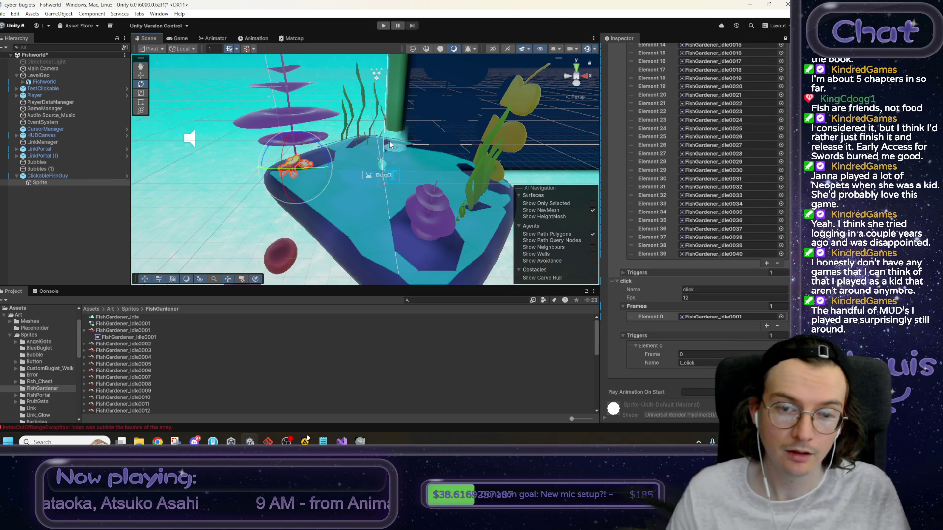
# Fly onto the platform beside the fish, then open the WizMUD search result in Chrome.
pyautogui.moveTo(389, 141)
pyautogui.mouseDown()
pyautogui.moveTo(591, 112)
pyautogui.moveTo(419, 166)
pyautogui.mouseUp()
pyautogui.press('a')
pyautogui.press('w')
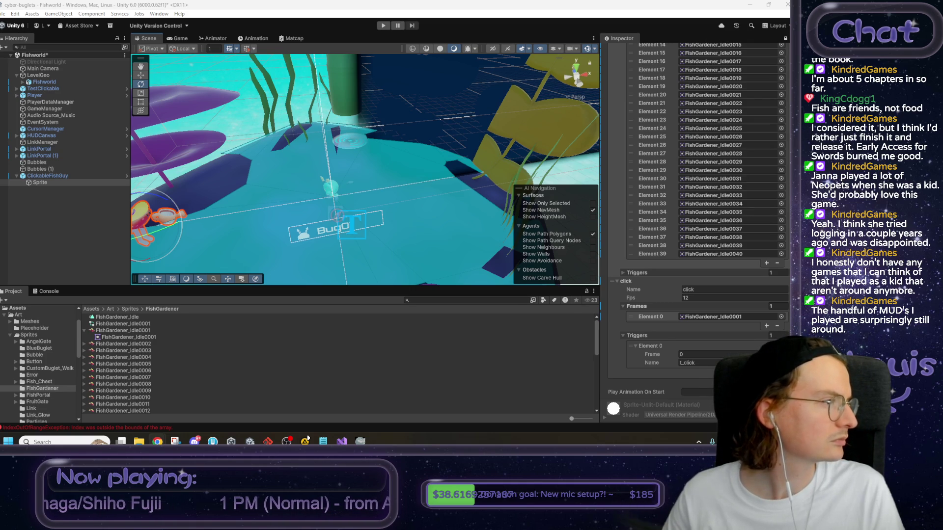
pyautogui.hotkey('alt', 'Tab')
pyautogui.click(104, 148)
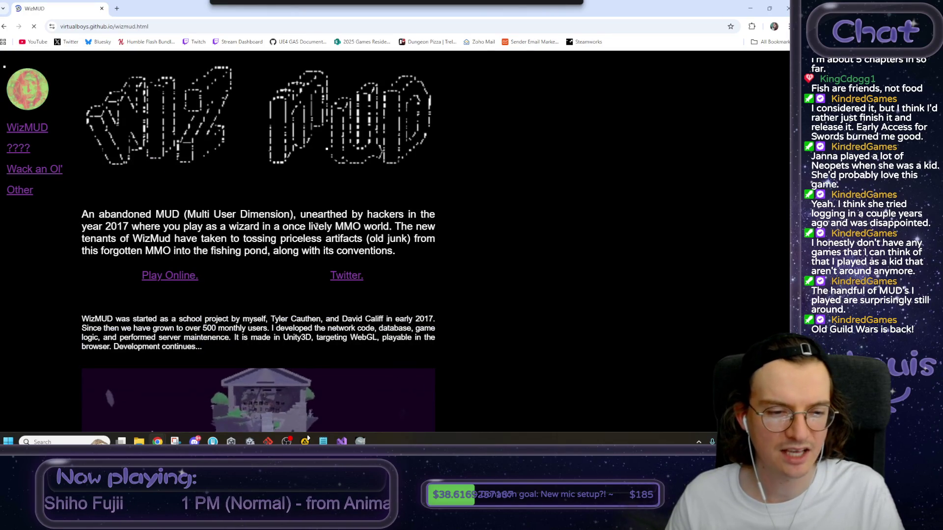
# Scroll the WizMUD page down to the credits and back up, then return to Unity.
pyautogui.scroll(-1, 316, 226)
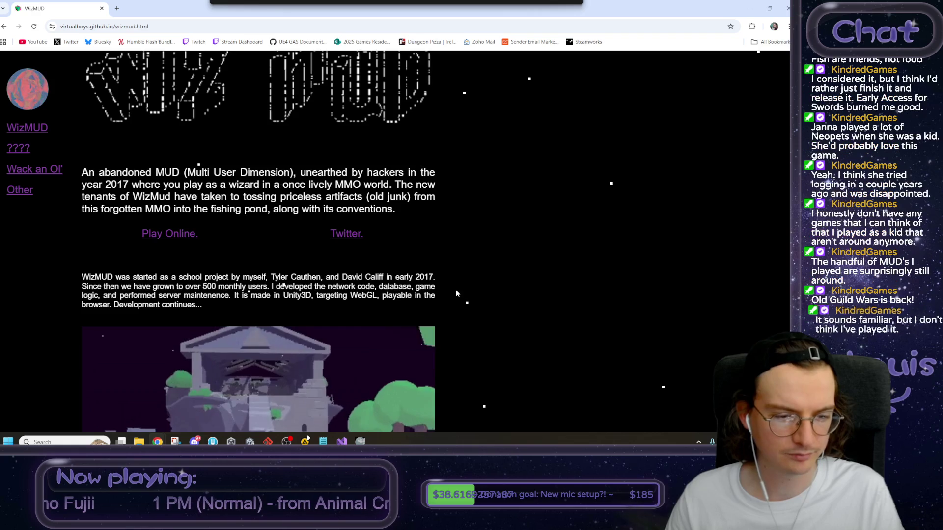
pyautogui.scroll(-2, 463, 294)
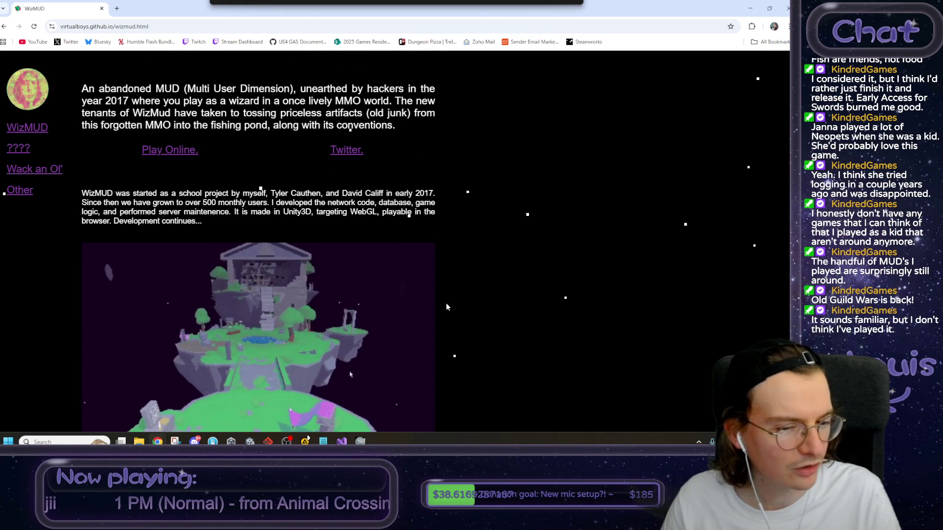
pyautogui.scroll(-3, 447, 307)
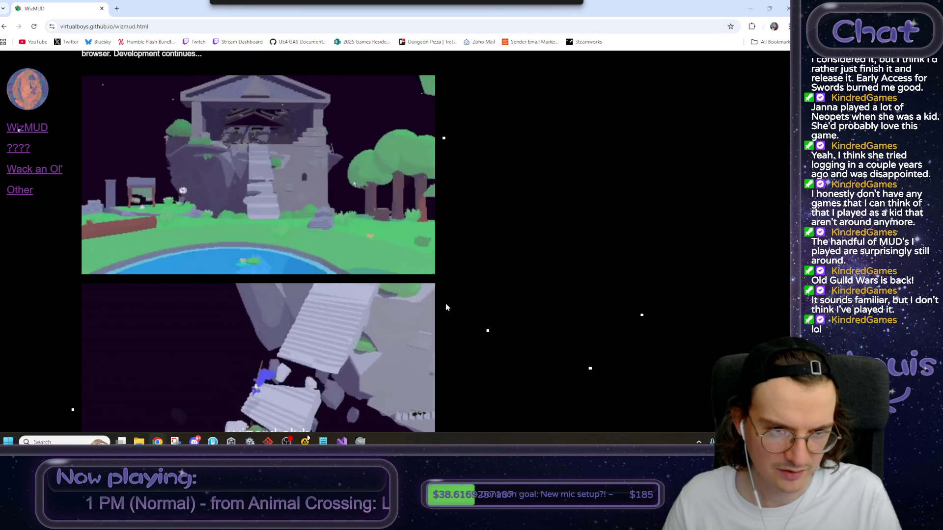
pyautogui.scroll(3, 442, 304)
pyautogui.scroll(-6, 431, 302)
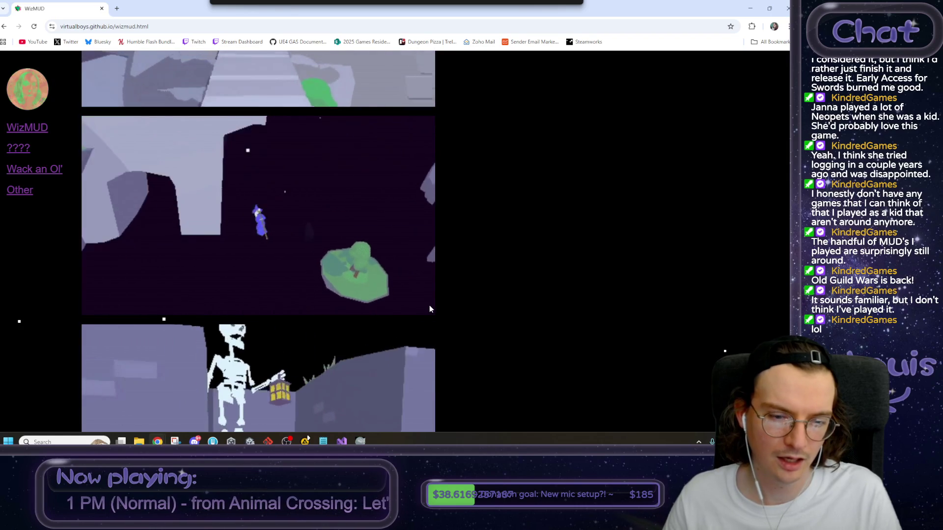
pyautogui.scroll(-1, 429, 308)
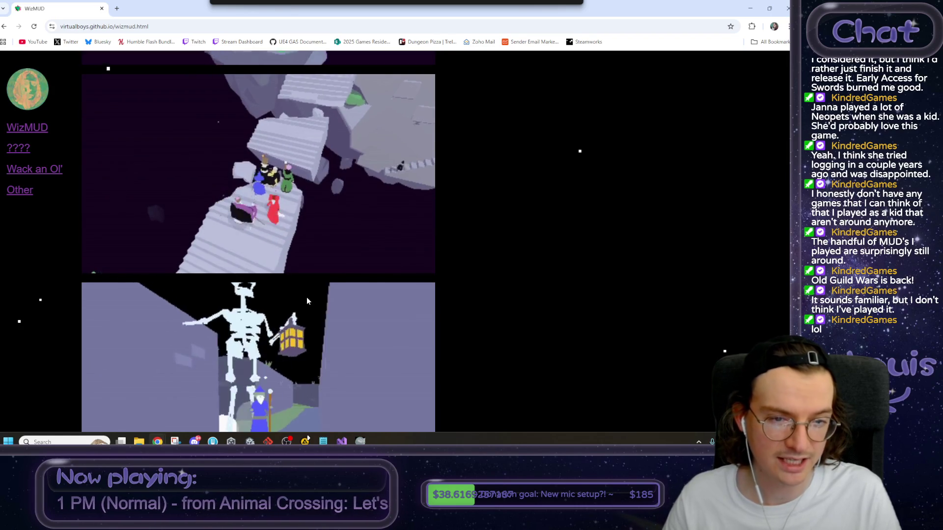
pyautogui.scroll(-3, 306, 300)
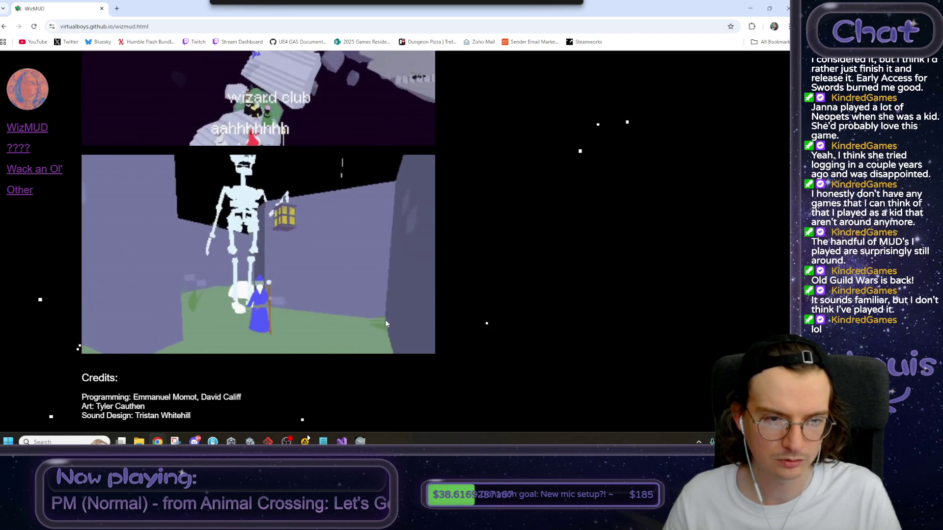
pyautogui.scroll(2, 385, 323)
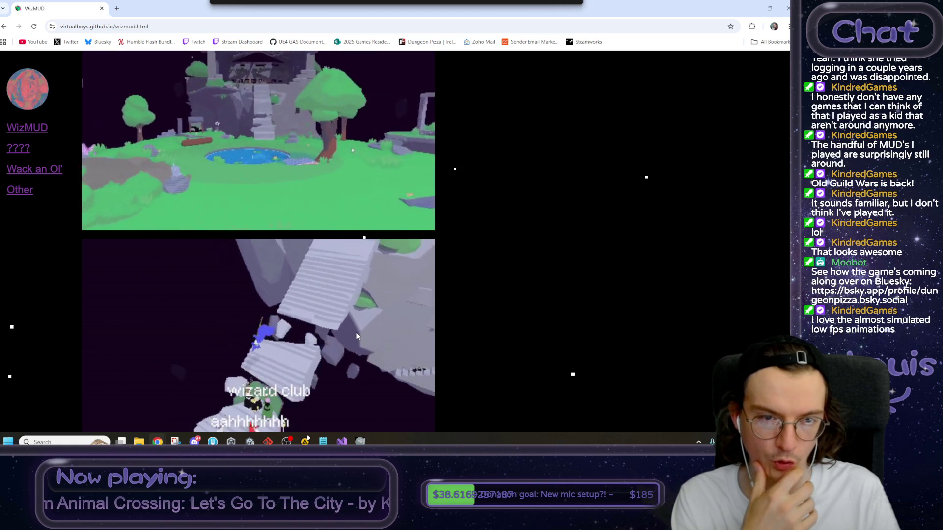
pyautogui.scroll(3, 357, 336)
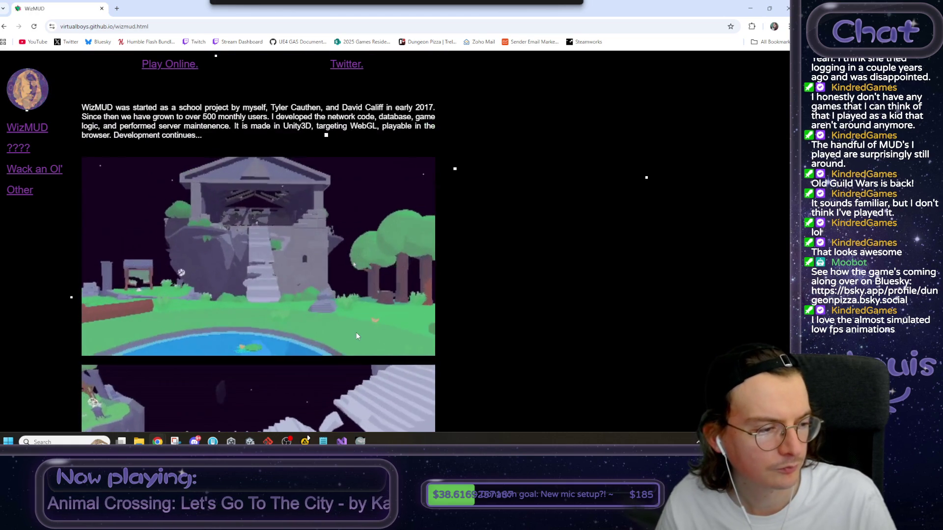
pyautogui.scroll(-6, 356, 336)
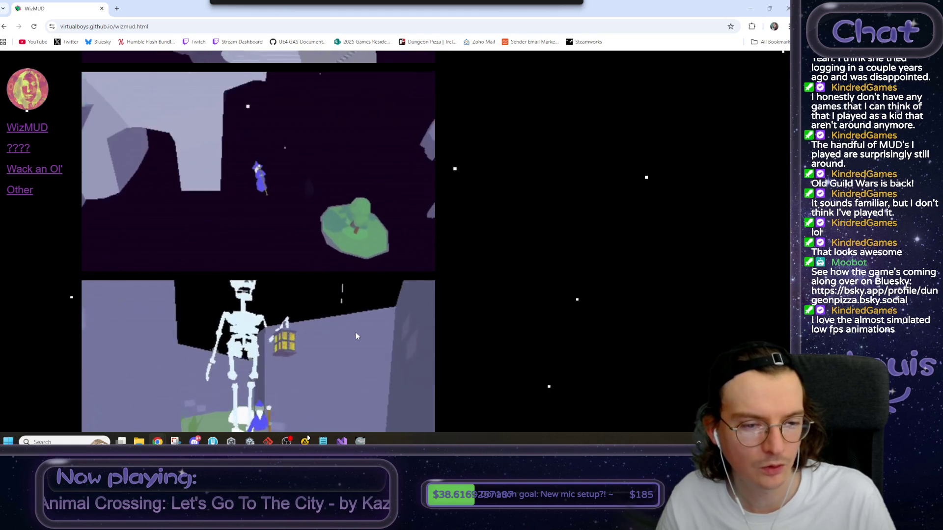
pyautogui.scroll(-3, 356, 336)
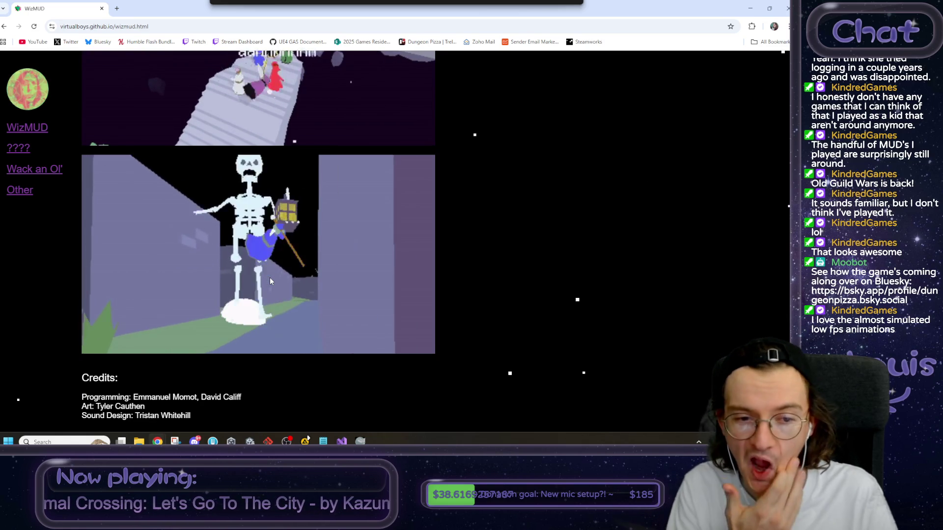
pyautogui.scroll(9, 270, 278)
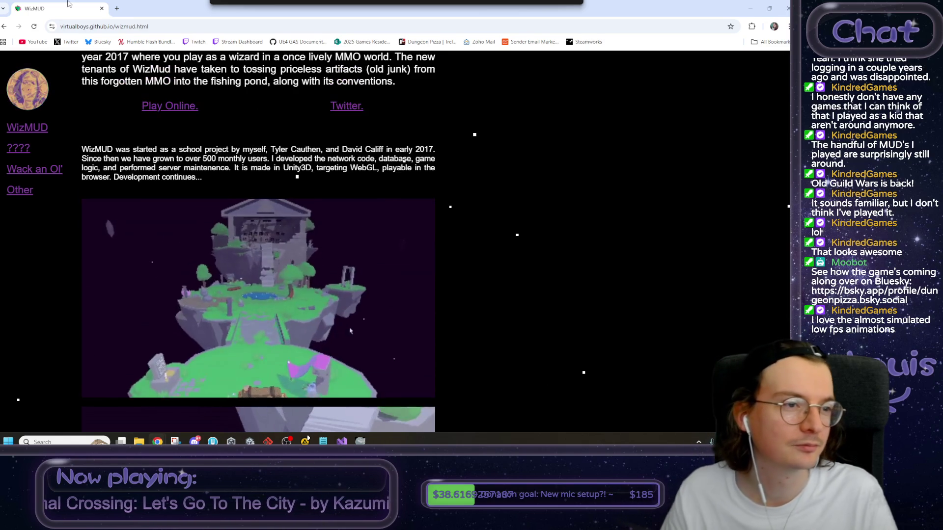
pyautogui.hotkey('alt', 'Tab')
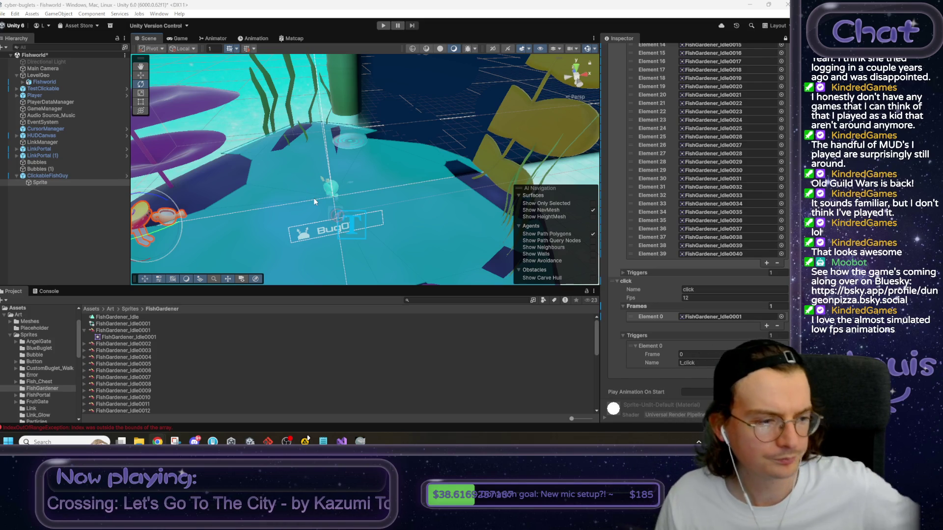
# Orbit around the Fishworld scene, then bring the fishworld checklist in Notepad to the front.
pyautogui.moveTo(319, 227); pyautogui.dragTo(357, 206)
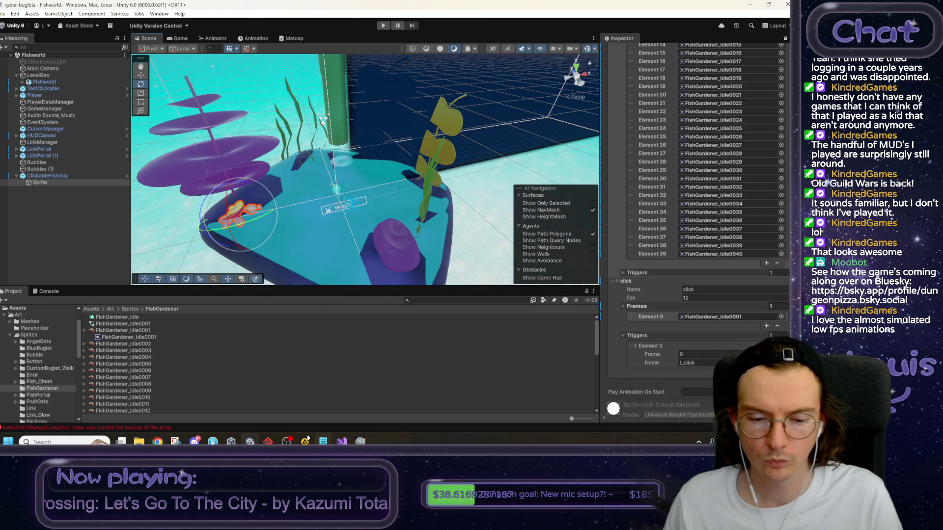
pyautogui.hotkey('alt', 'Tab')
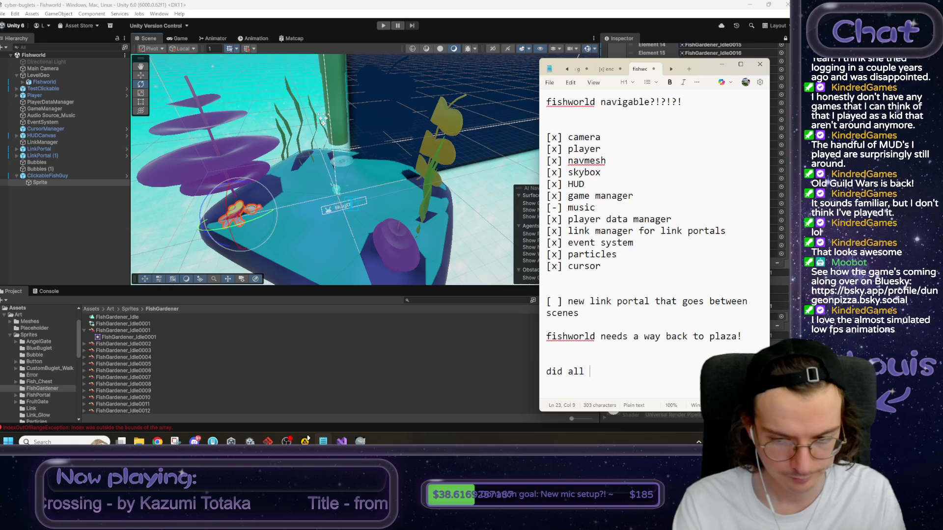
# Note in the devlog that fishworld setup is done and the link portal issue is fixed.
pyautogui.write('rld setup,')
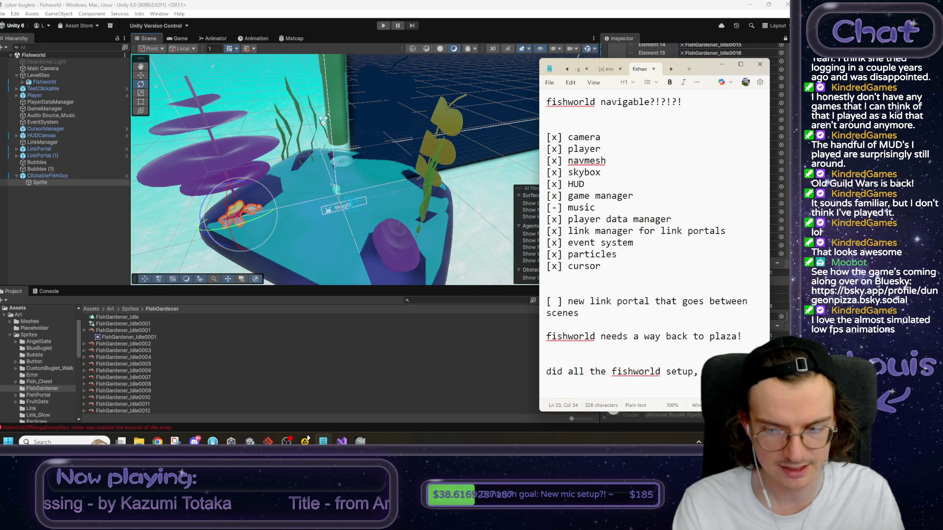
pyautogui.write('ctiona')
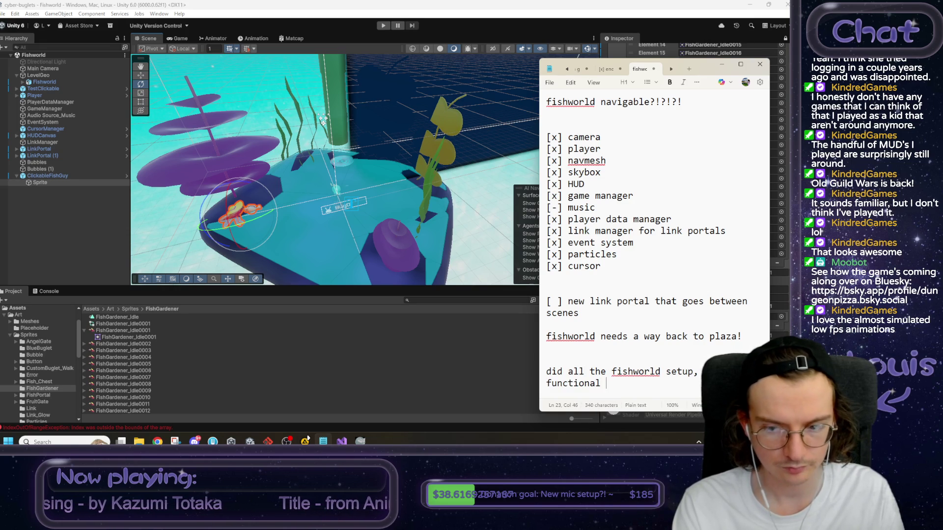
pyautogui.write('le now')
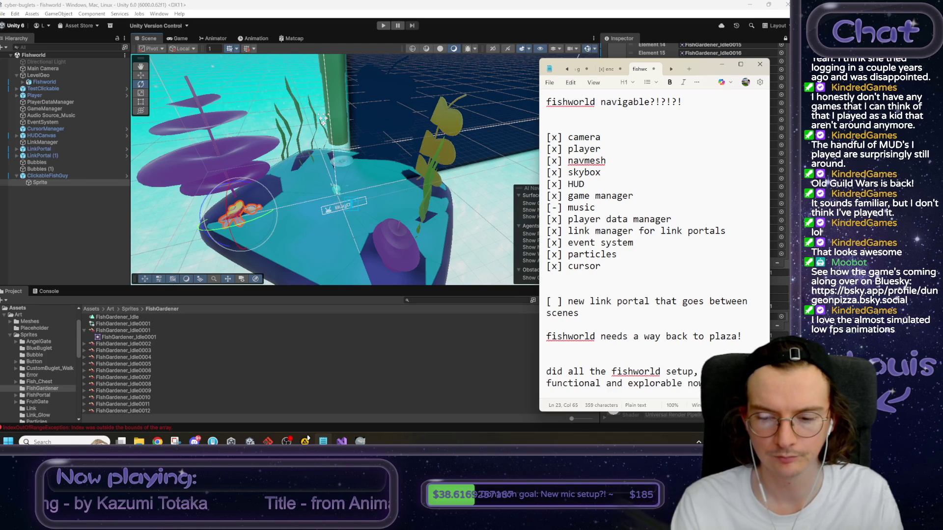
pyautogui.press('Return')
pyautogui.write('also fixe')
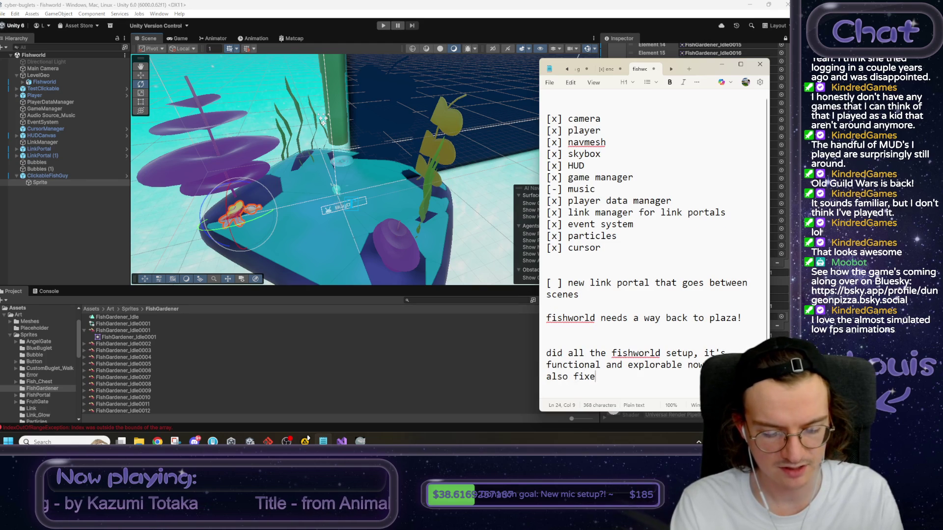
pyautogui.write('d issue with')
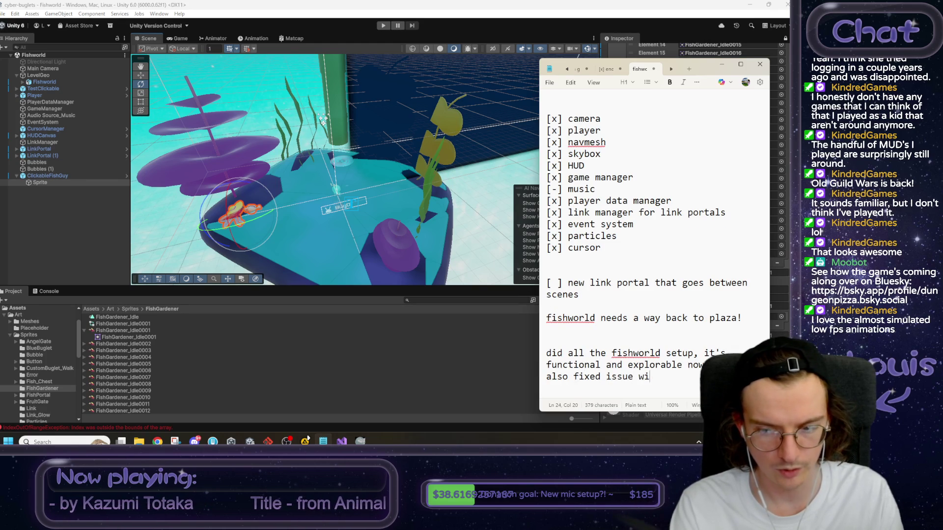
pyautogui.write(' link porta')
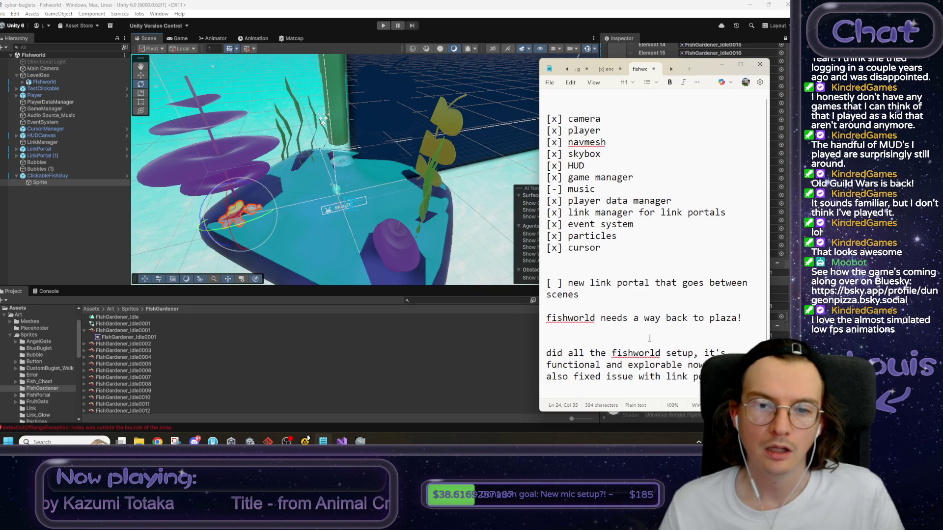
pyautogui.click(485, 253)
pyautogui.moveTo(485, 252)
pyautogui.mouseDown()
pyautogui.moveTo(638, 202)
pyautogui.moveTo(600, 148)
pyautogui.moveTo(572, 75)
pyautogui.moveTo(580, 180)
pyautogui.moveTo(457, 209)
pyautogui.moveTo(471, 244)
pyautogui.moveTo(588, 249)
pyautogui.moveTo(468, 250)
pyautogui.mouseUp()
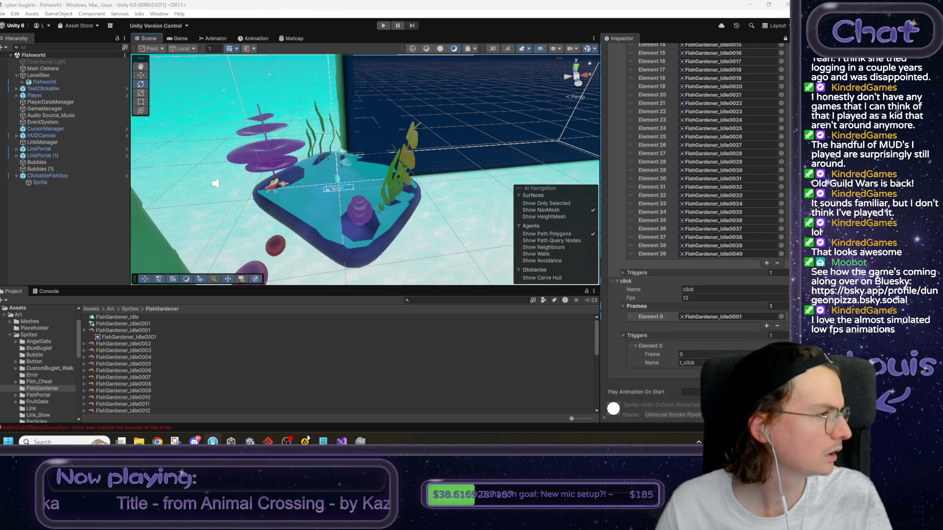
# Log the bubble sprite change (particle alpha now requires black) and select the new paragraph.
pyautogui.hotkey('alt', 'Tab')
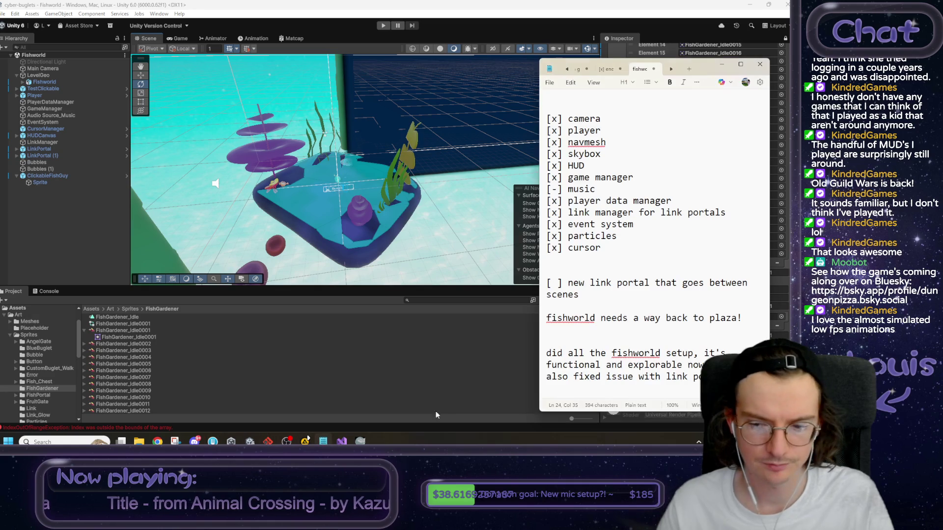
pyautogui.press('Return')
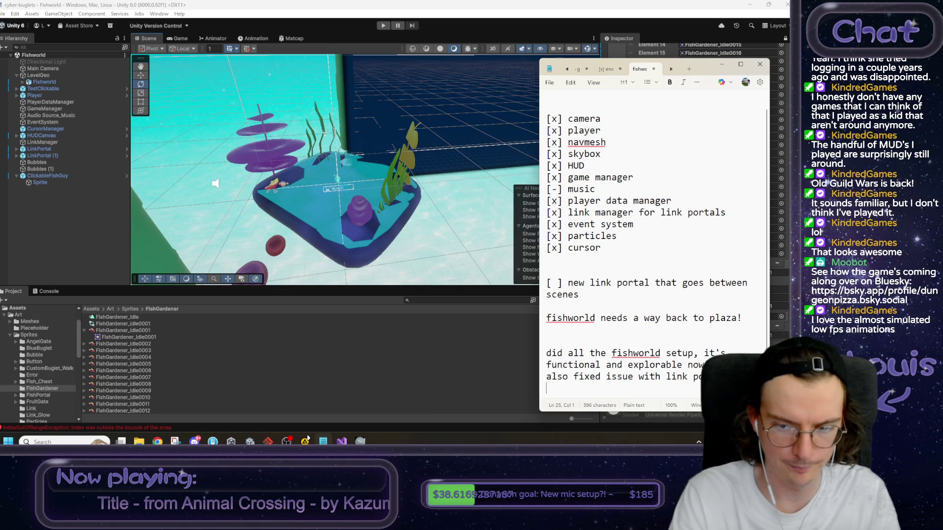
pyautogui.write('changed th')
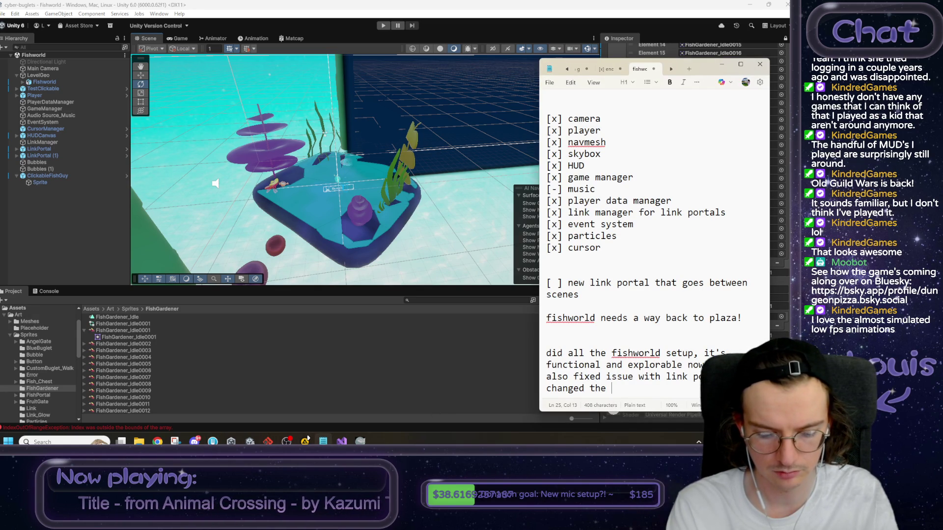
pyautogui.write('e s')
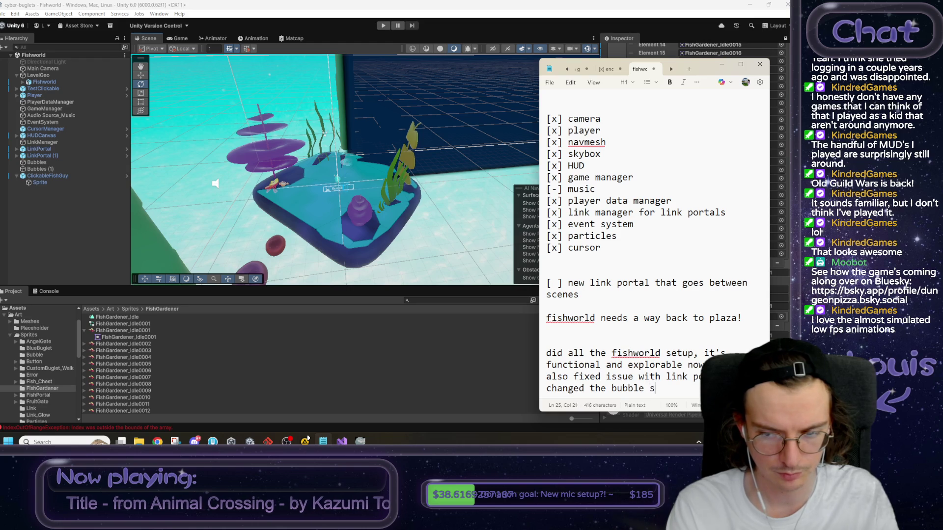
pyautogui.press('BackSpace')
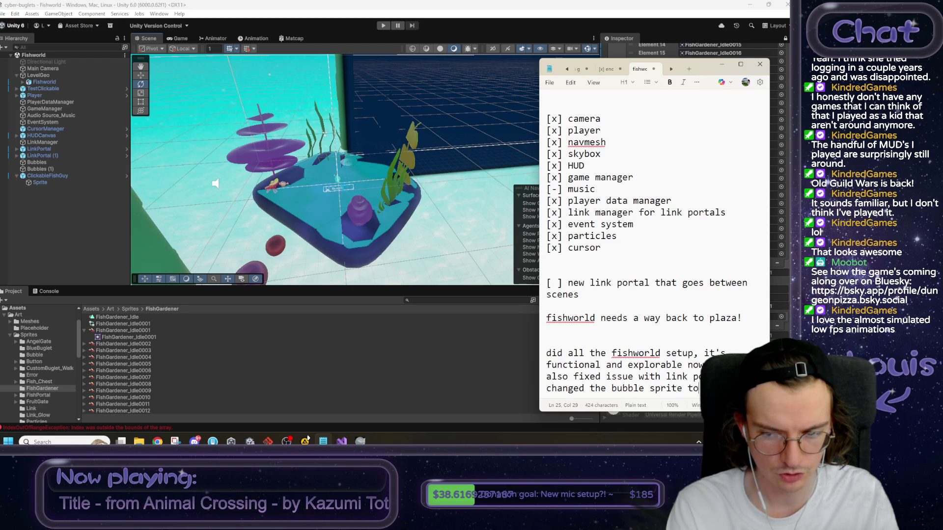
pyautogui.write('article')
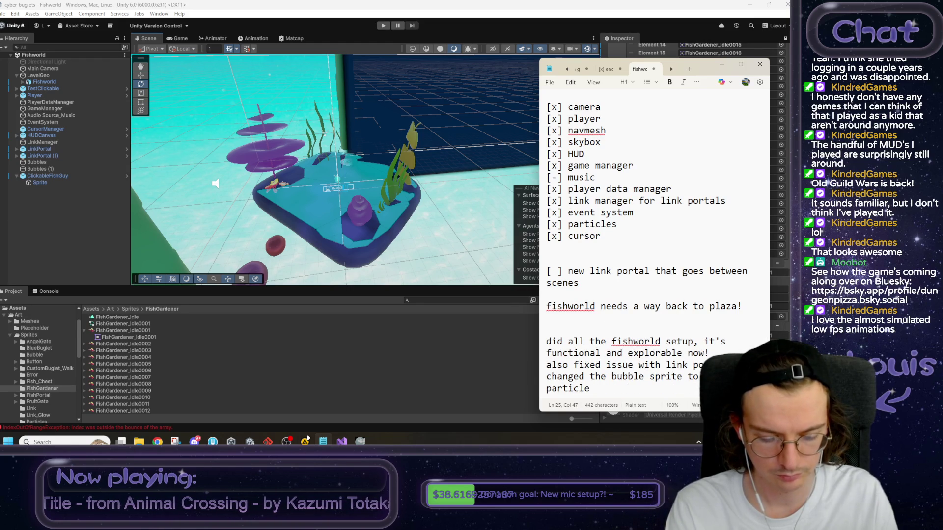
pyautogui.write(' alpha requireme')
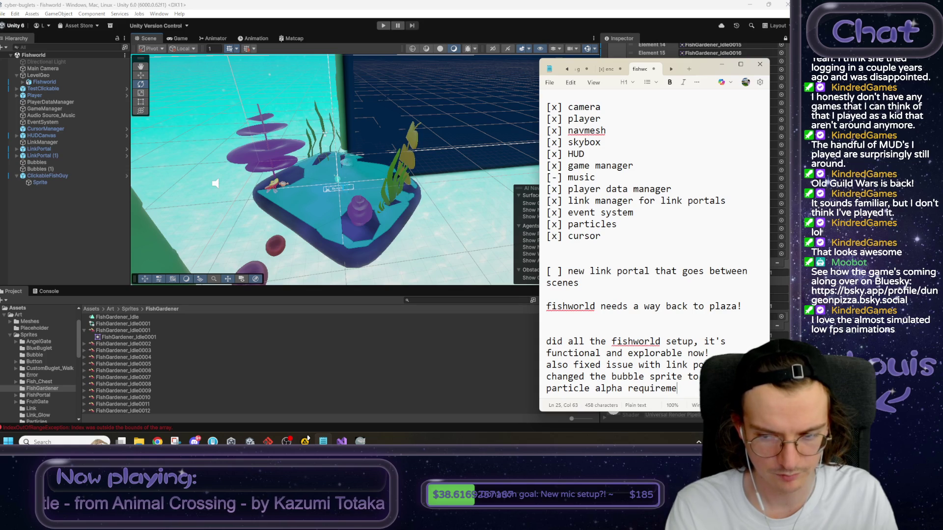
pyautogui.press('BackSpace')
pyautogui.press('BackSpace')
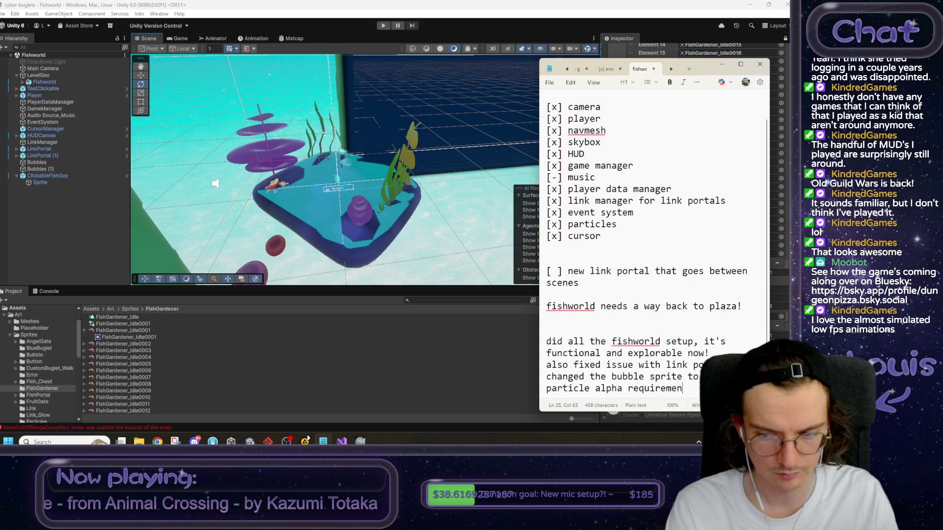
pyautogui.write('black now')
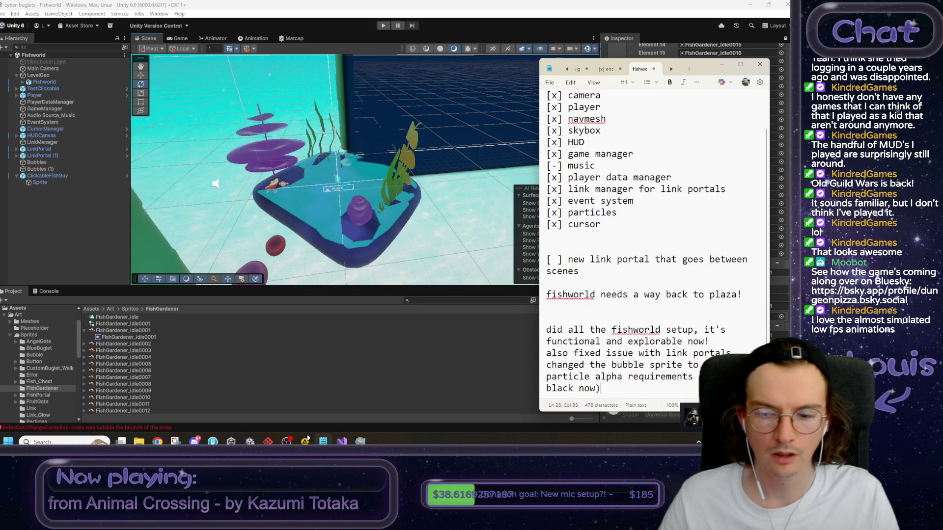
pyautogui.press('BackSpace')
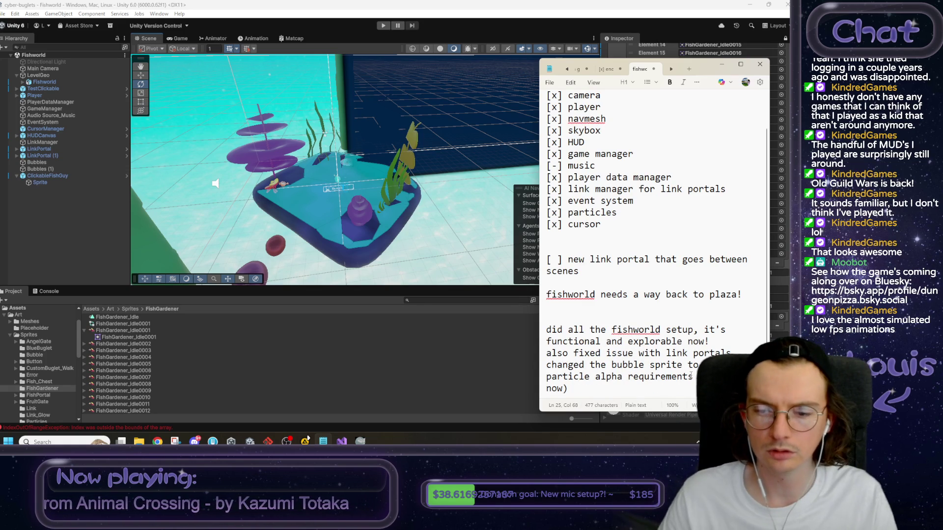
pyautogui.moveTo(584, 394); pyautogui.dragTo(540, 333)
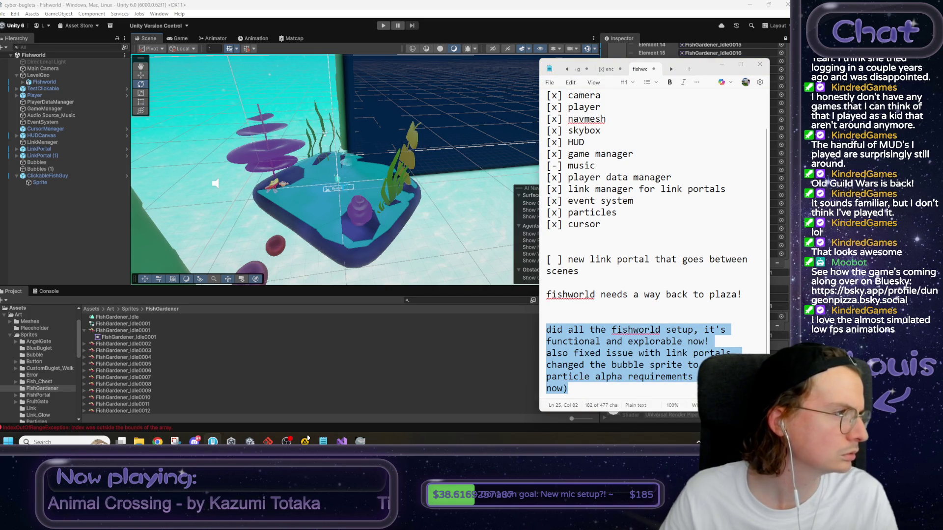
pyautogui.hotkey('alt', 'Tab')
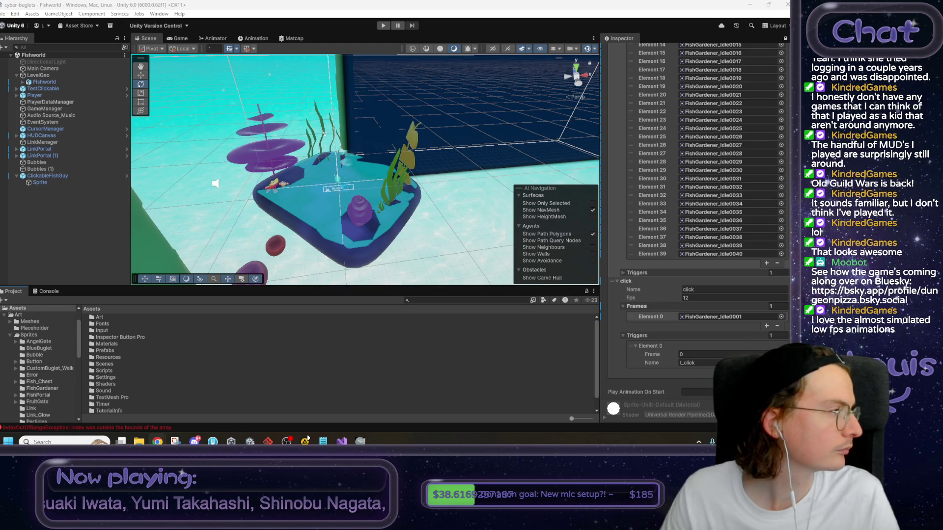
# Copy the Key Fairy store page address and play its trailer in the large viewer.
pyautogui.click(157, 441)
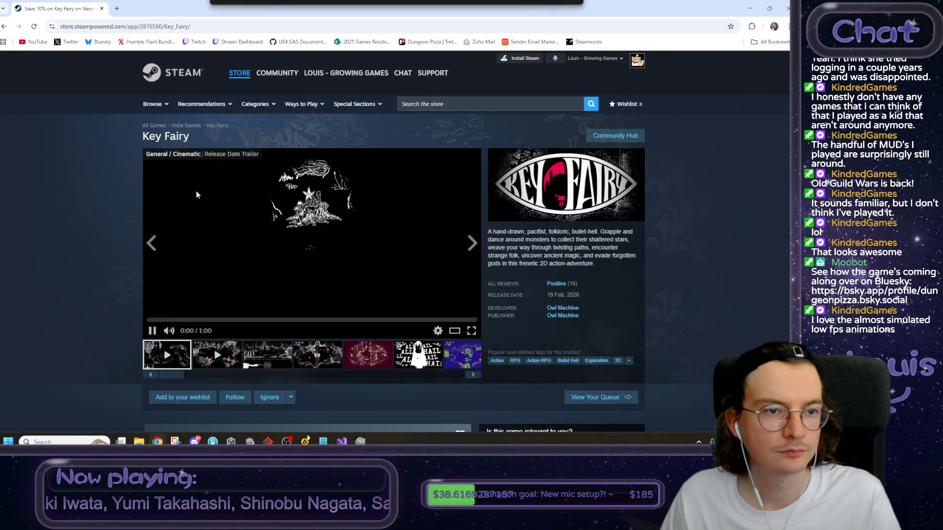
pyautogui.click(196, 194)
pyautogui.hotkey('ctrl', 'l')
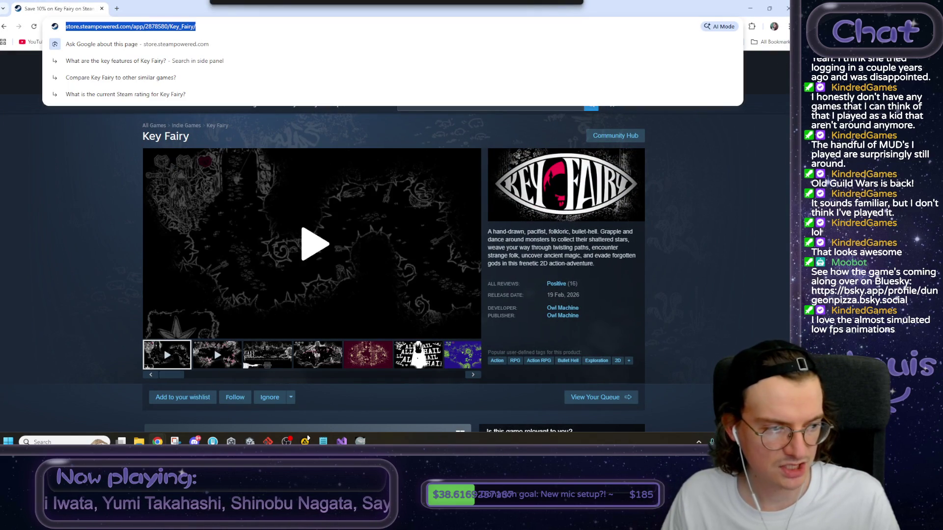
pyautogui.click(68, 363)
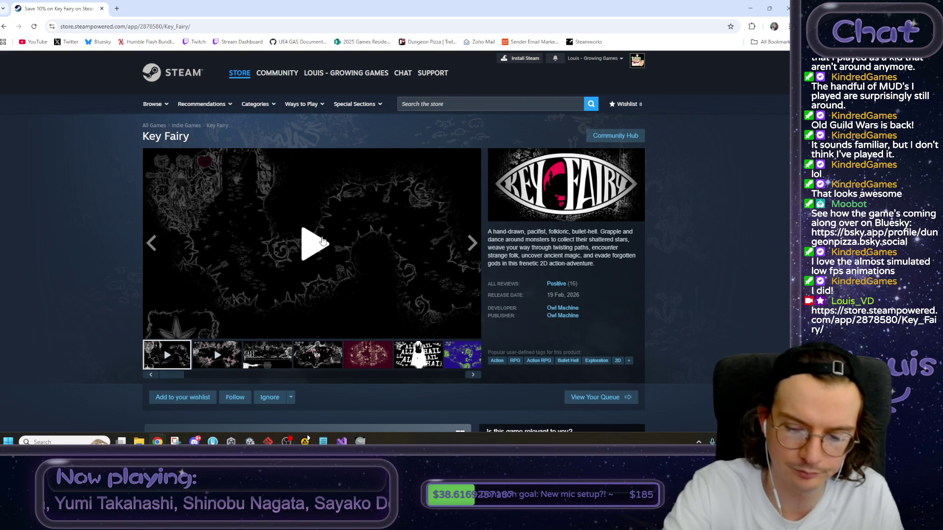
pyautogui.click(321, 240)
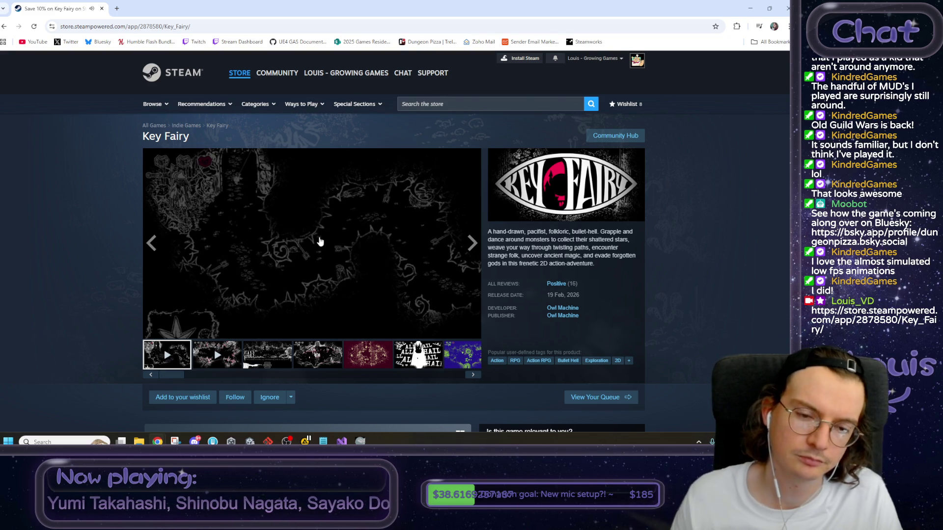
pyautogui.click(406, 298)
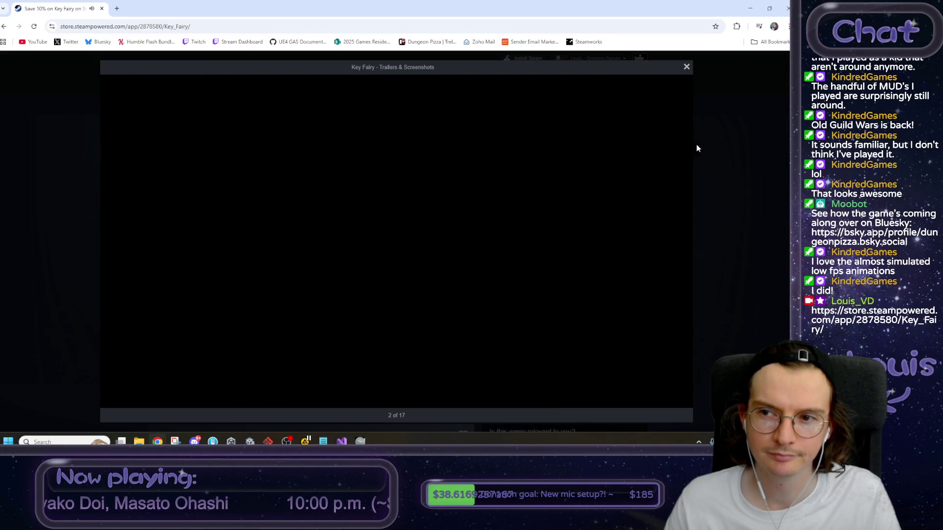
# Close the trailer viewer, scroll through the Key Fairy page, and switch back to Unity.
pyautogui.click(696, 147)
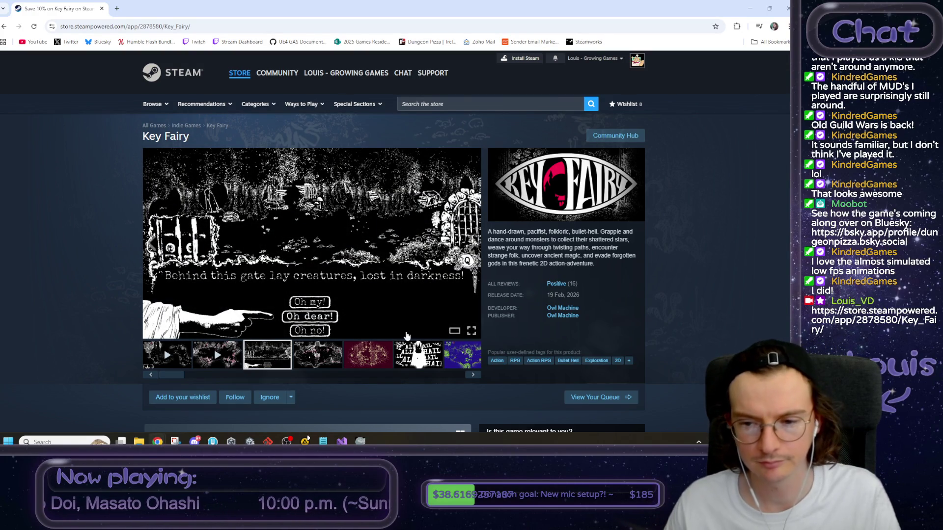
pyautogui.scroll(-10, 124, 258)
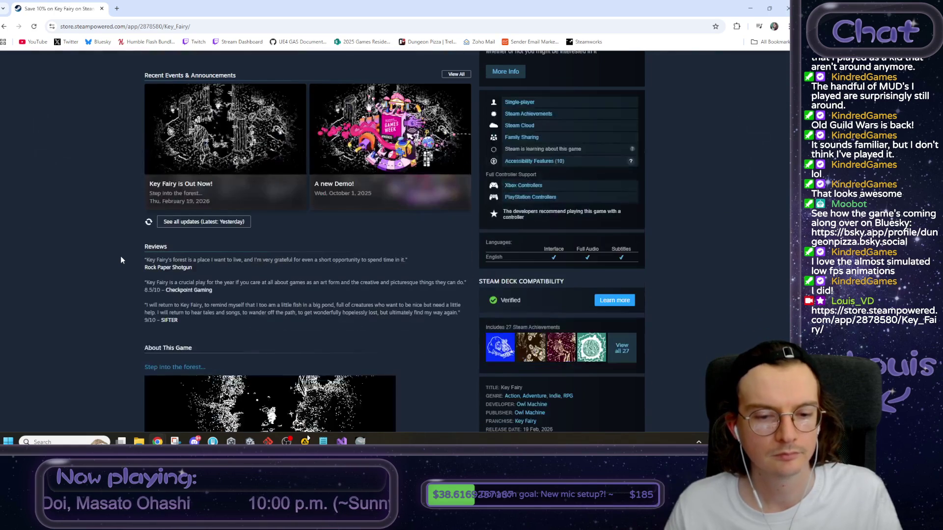
pyautogui.scroll(-10, 120, 259)
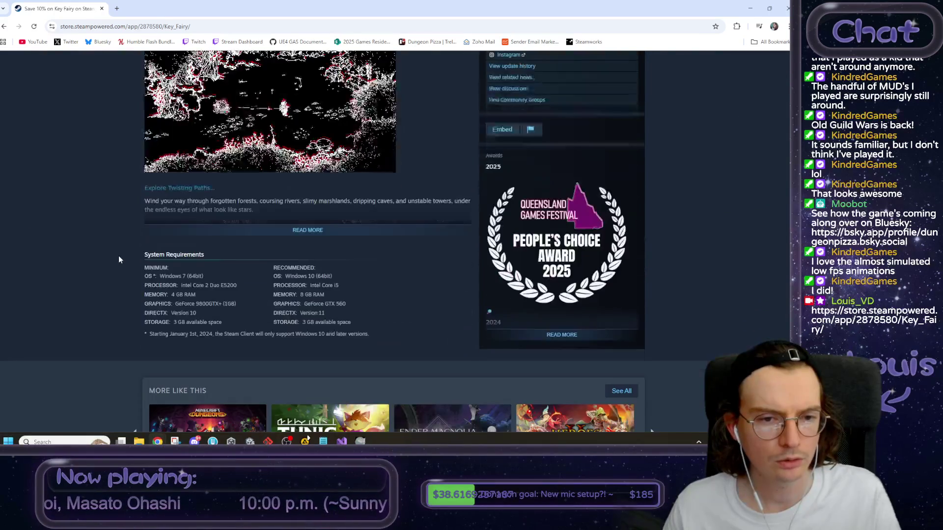
pyautogui.scroll(2, 118, 256)
pyautogui.hotkey('alt', 'Tab')
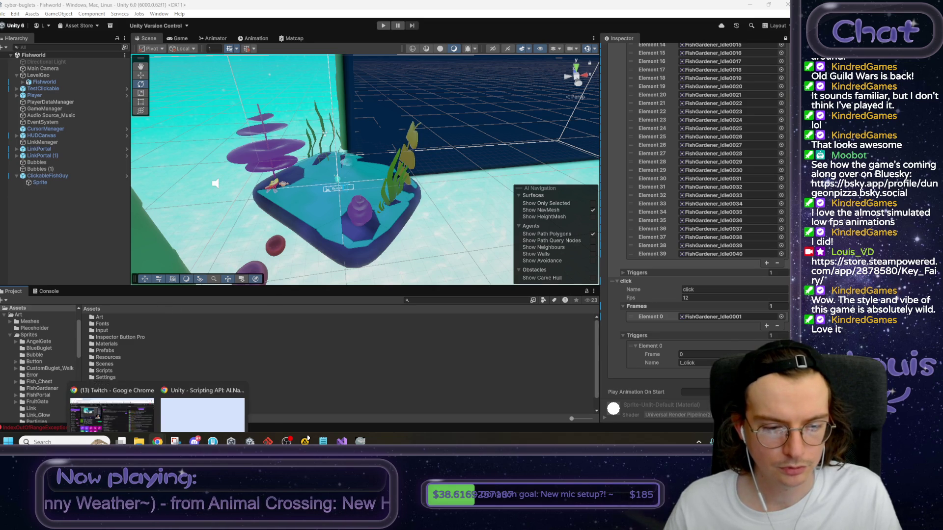
# Open SampleScene from the Assets/Scenes folder.
pyautogui.moveTo(342, 441)
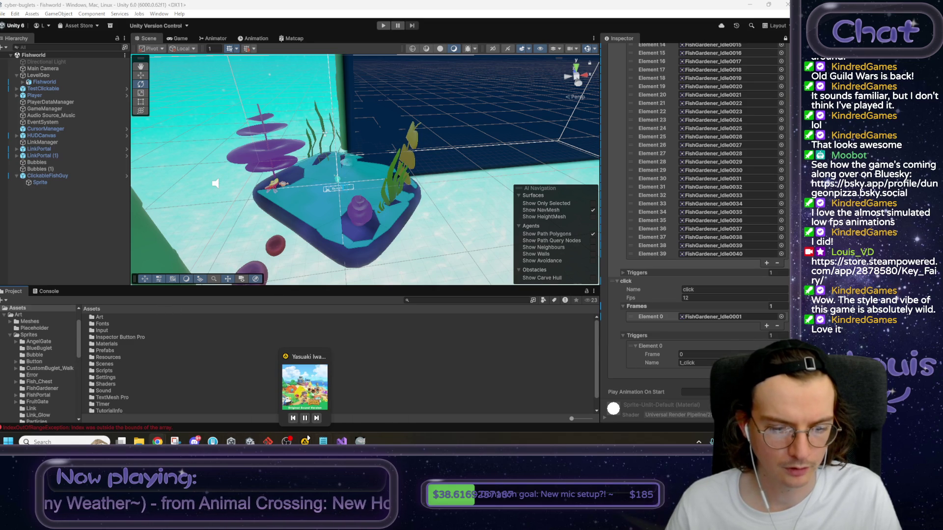
pyautogui.click(102, 366)
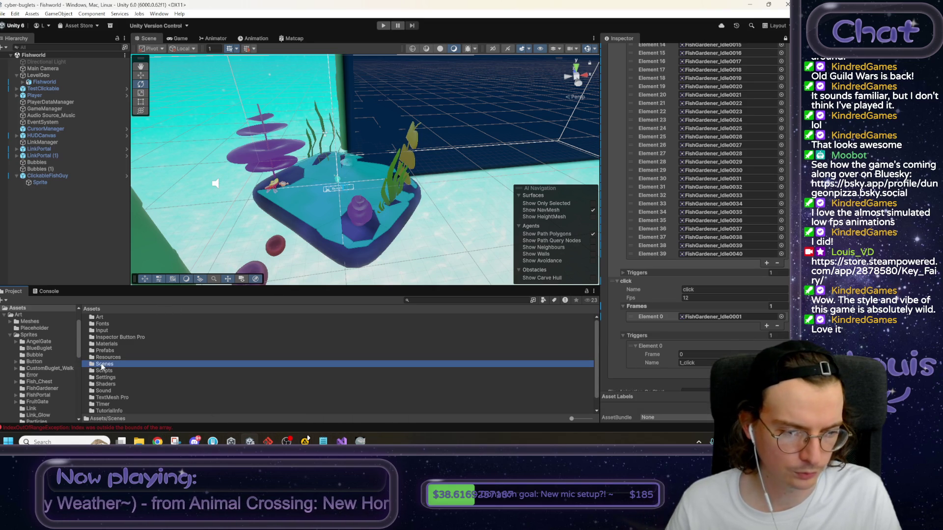
pyautogui.doubleClick(113, 365)
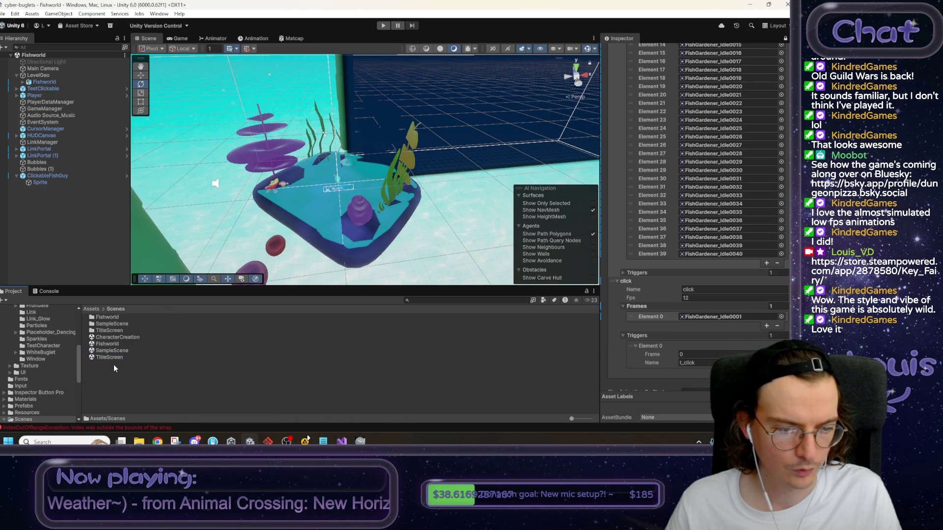
pyautogui.doubleClick(112, 351)
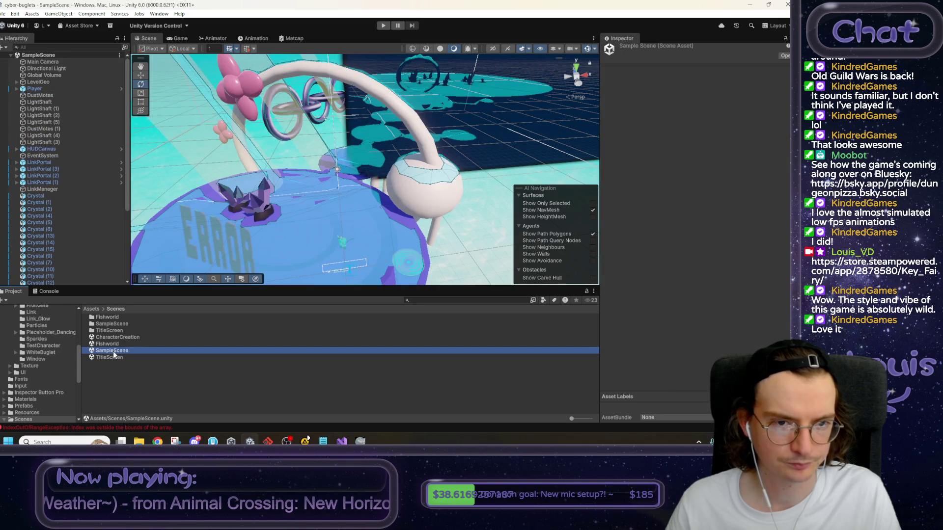
pyautogui.moveTo(294, 221)
pyautogui.mouseDown()
pyautogui.moveTo(304, 227)
pyautogui.moveTo(294, 233)
pyautogui.mouseUp()
# Go back to Assets and open the Prefabs folder.
pyautogui.scroll(-5, 91, 229)
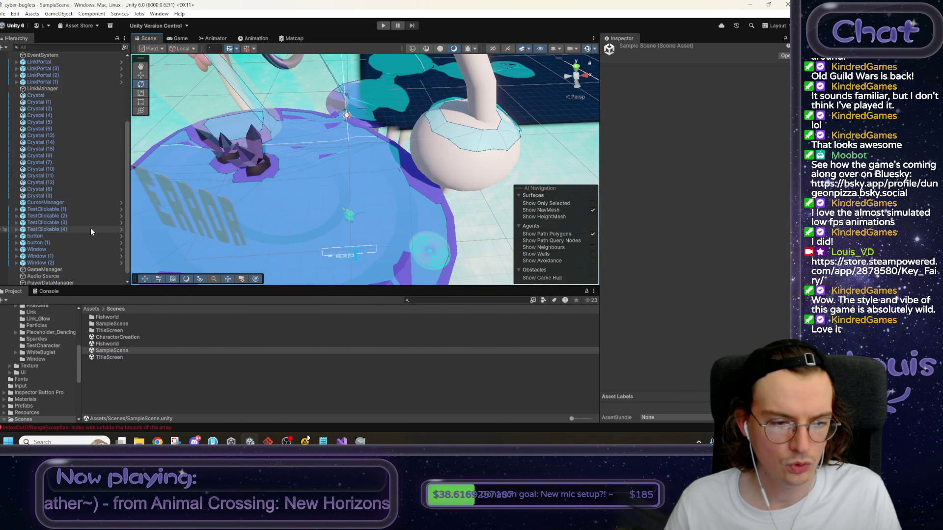
pyautogui.click(92, 309)
pyautogui.doubleClick(102, 351)
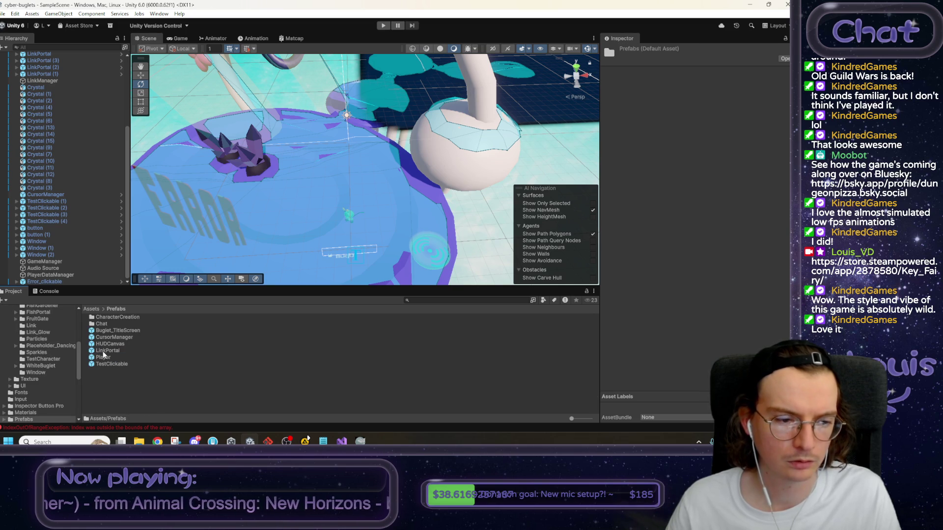
# Duplicate the LinkPortal prefab in the Prefabs folder, creating LinkPortal 1.
pyautogui.click(107, 352)
pyautogui.rightClick(107, 355)
pyautogui.click(99, 349)
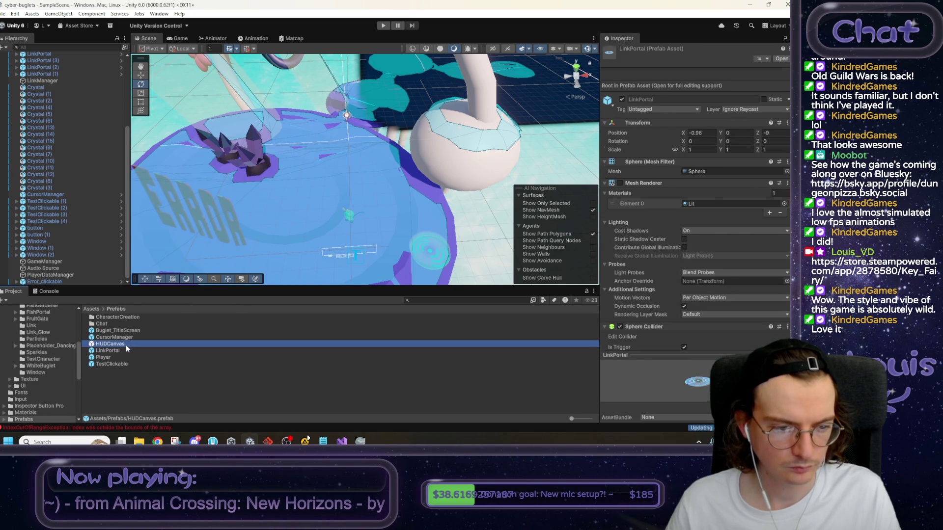
pyautogui.hotkey('ctrl', 'd')
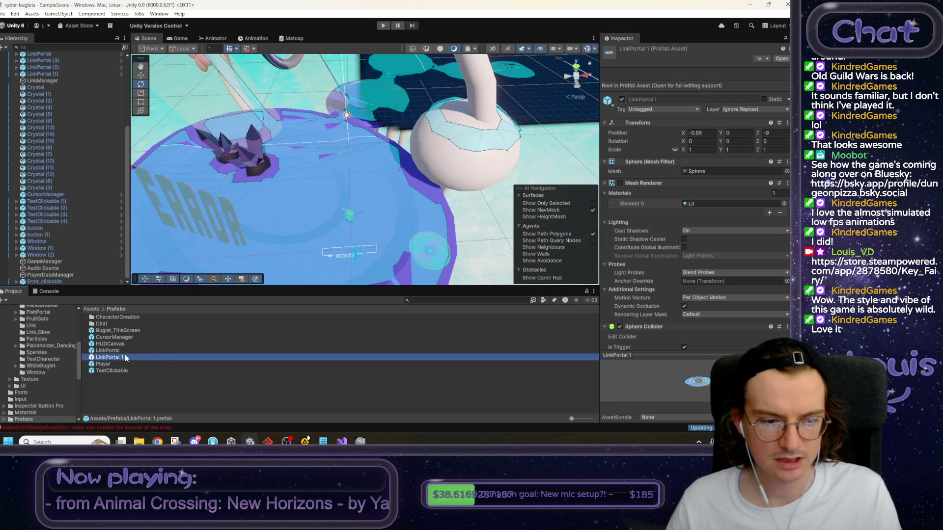
# Open LinkPortal 1 in Prefab Mode and rename it and its file to ScenePortal.
pyautogui.rightClick(108, 357)
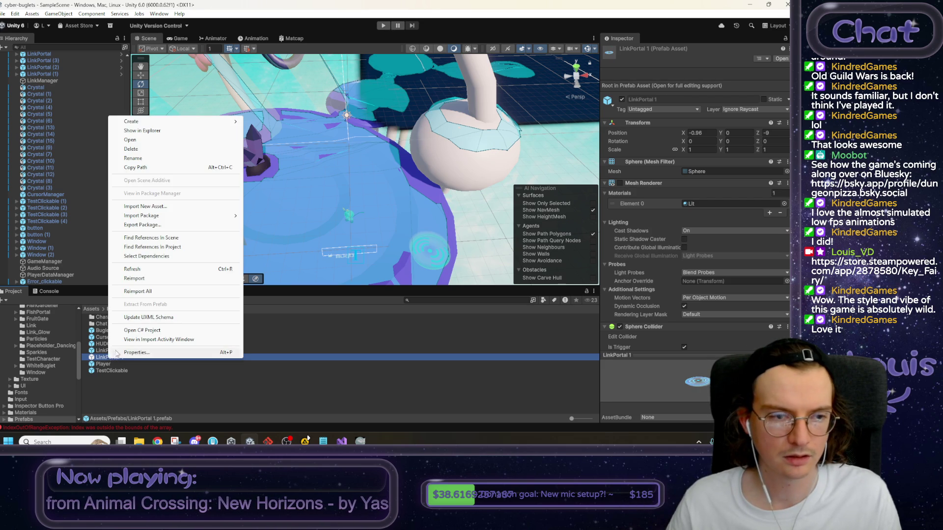
pyautogui.click(142, 140)
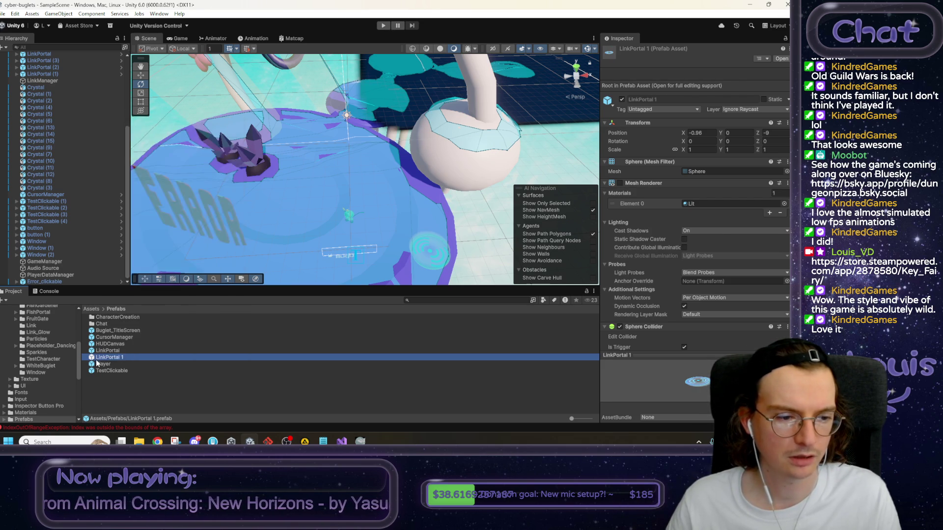
pyautogui.click(658, 51)
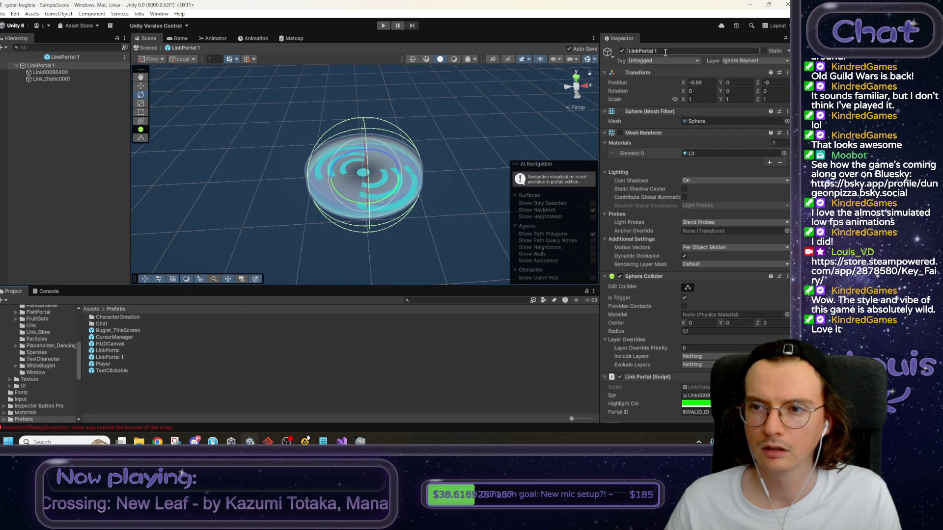
pyautogui.press('Home')
pyautogui.press('Delete')
pyautogui.press('Delete')
pyautogui.press('Delete')
pyautogui.write('Scene')
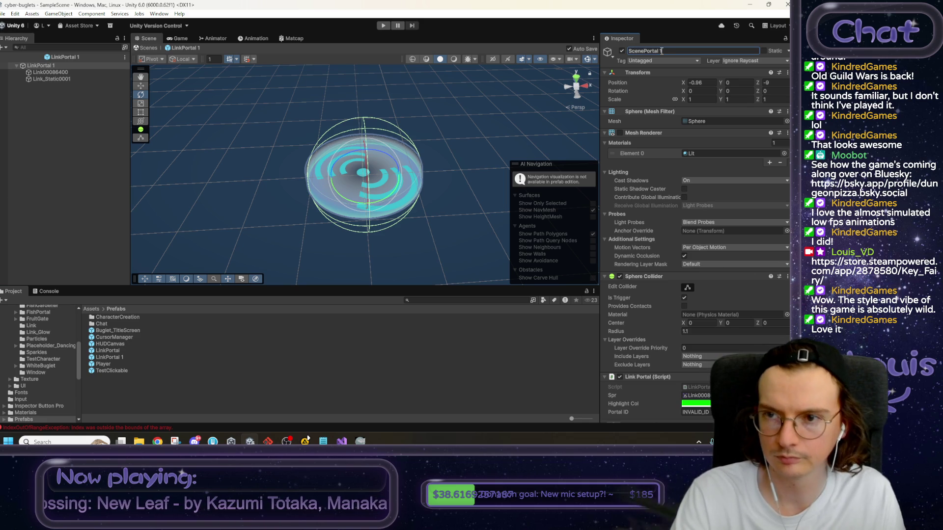
pyautogui.press('BackSpace')
pyautogui.press('BackSpace')
pyautogui.press('Return')
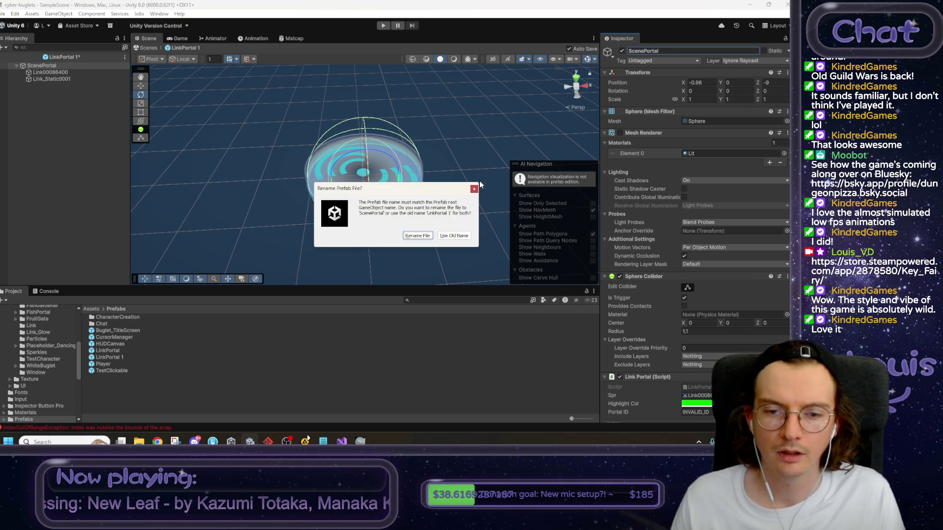
pyautogui.click(418, 237)
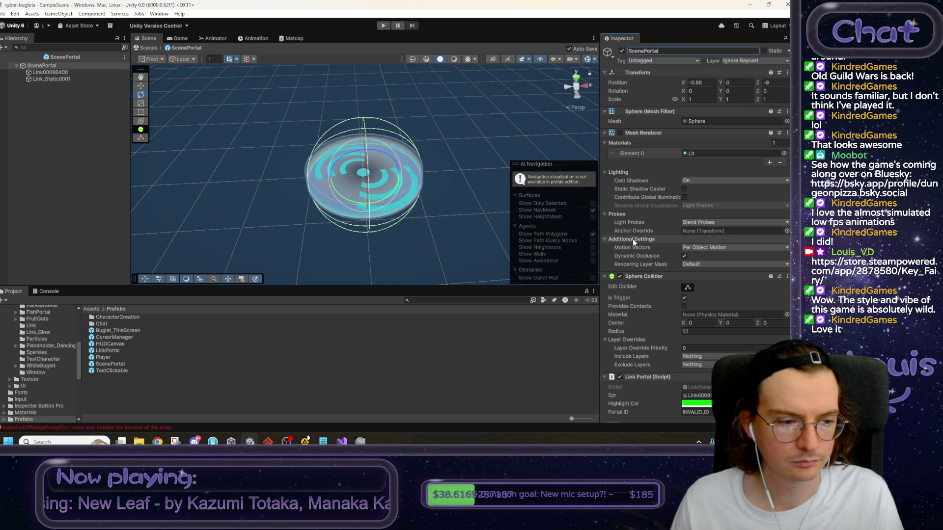
pyautogui.scroll(-2, 658, 234)
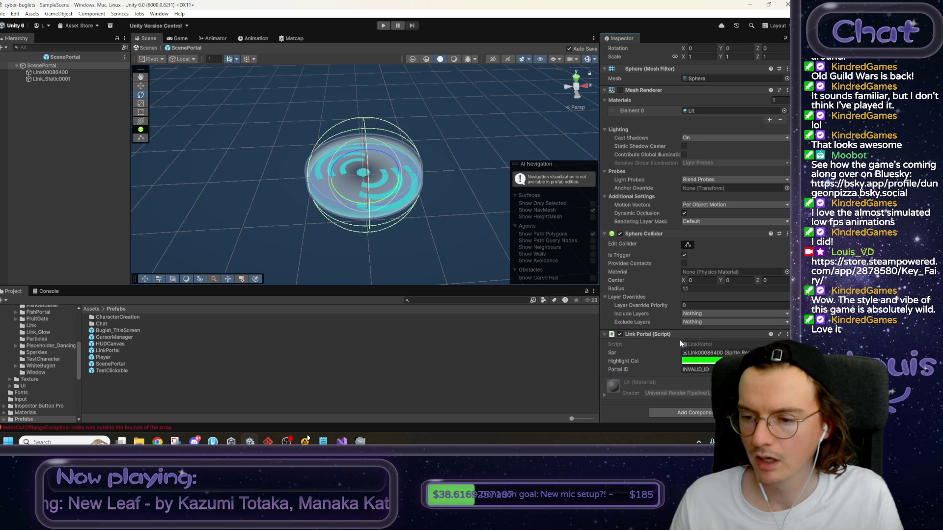
# Open LinkPortal.cs in Visual Studio and read through its code.
pyautogui.doubleClick(697, 344)
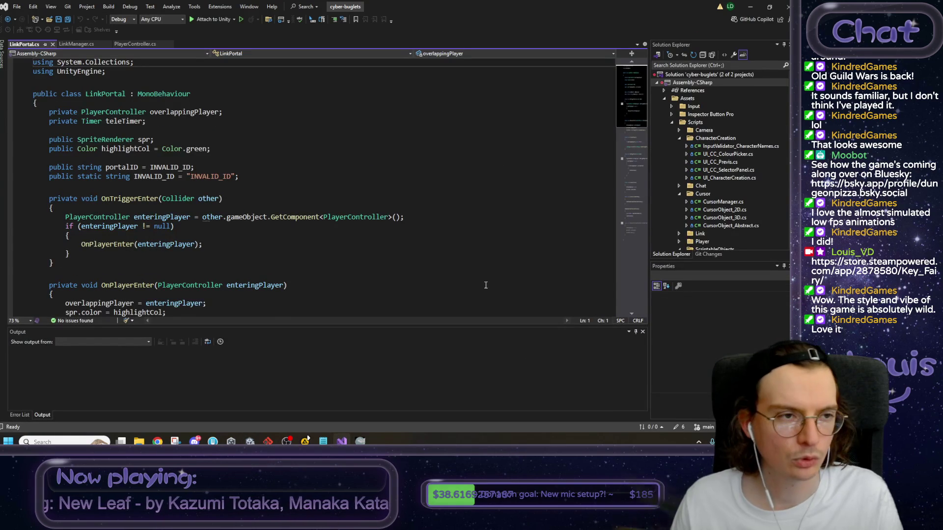
pyautogui.scroll(-6, 386, 244)
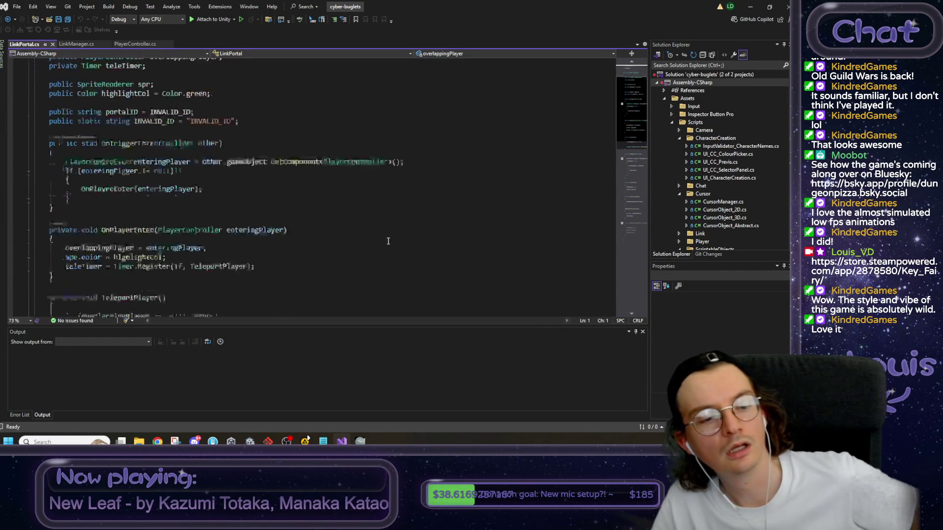
pyautogui.scroll(-10, 386, 243)
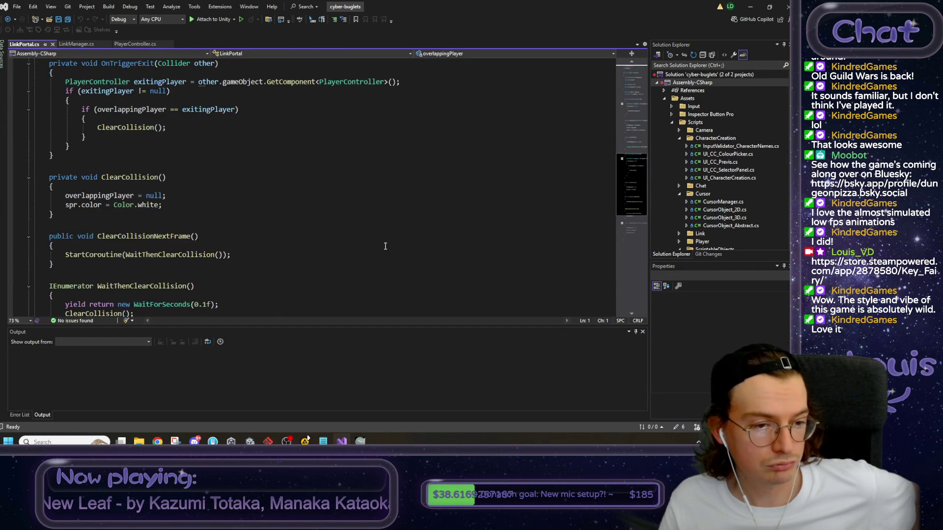
pyautogui.scroll(20, 386, 246)
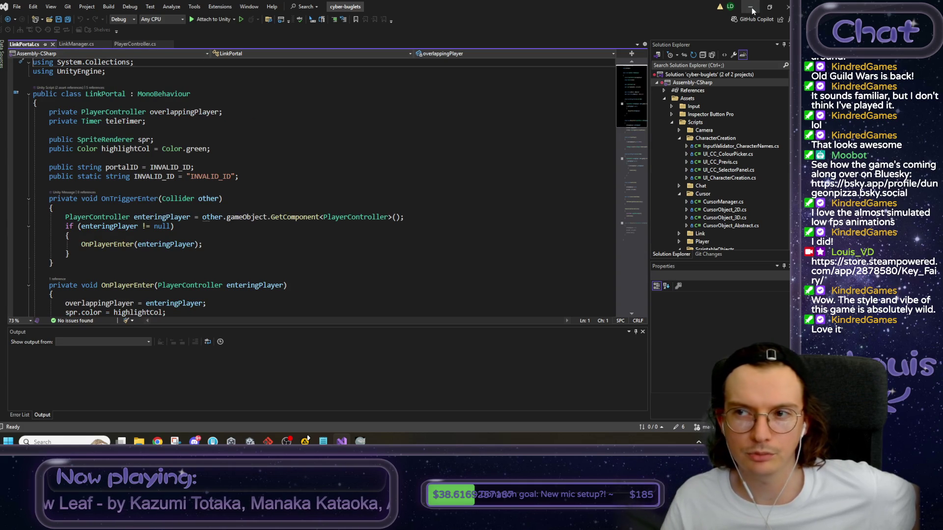
# Back in Unity, create a new MonoBehaviour script in the Scripts/Link folder.
pyautogui.hotkey('alt', 'Tab')
pyautogui.click(122, 363)
pyautogui.rightClick(122, 363)
pyautogui.moveTo(177, 131)
pyautogui.click(302, 144)
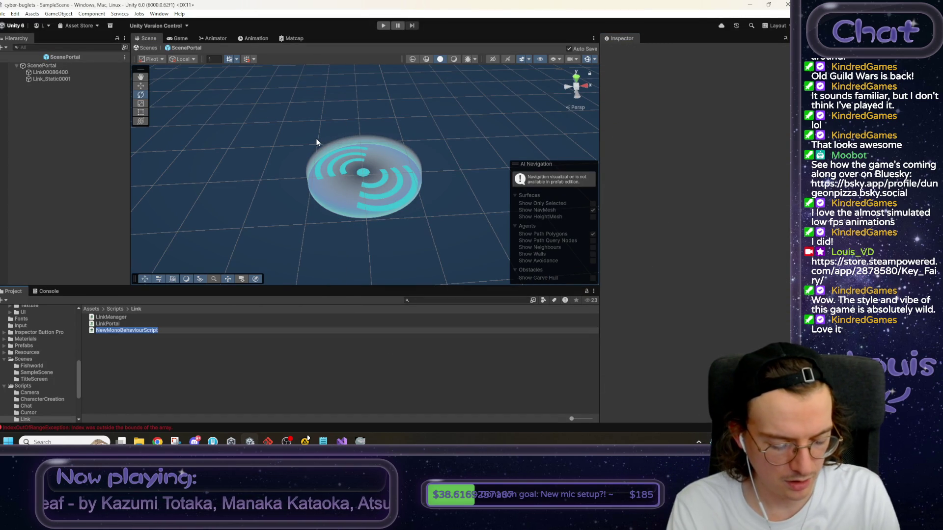
# Name the new Link script Portal_Abstract and let Unity compile it.
pyautogui.write('P')
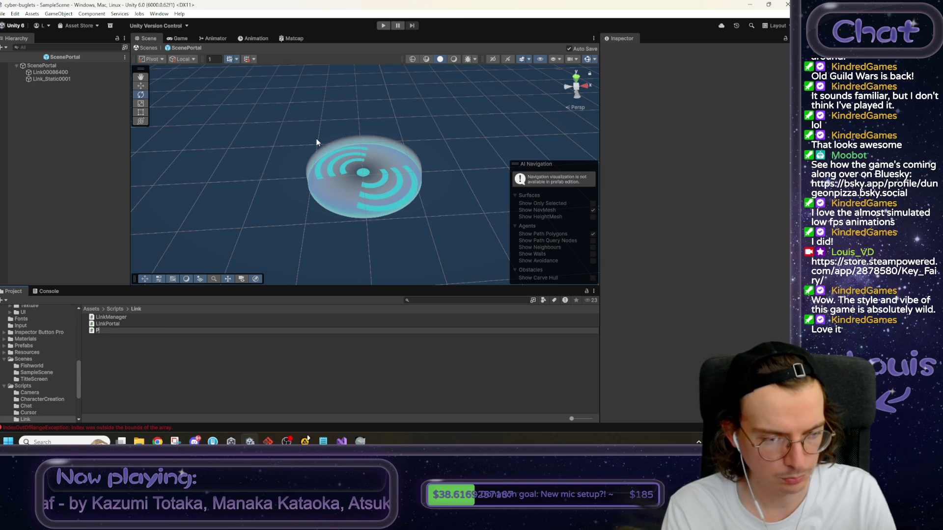
pyautogui.write('orta')
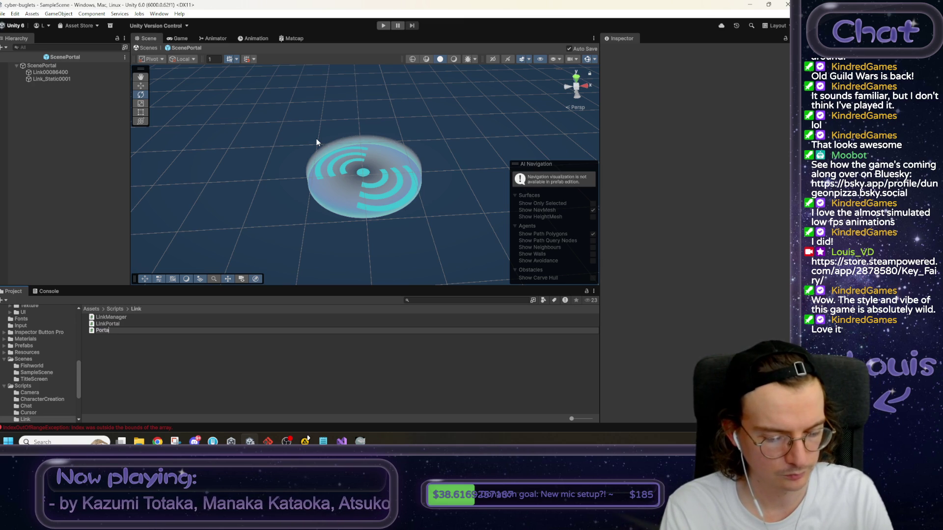
pyautogui.write('l_Abstract')
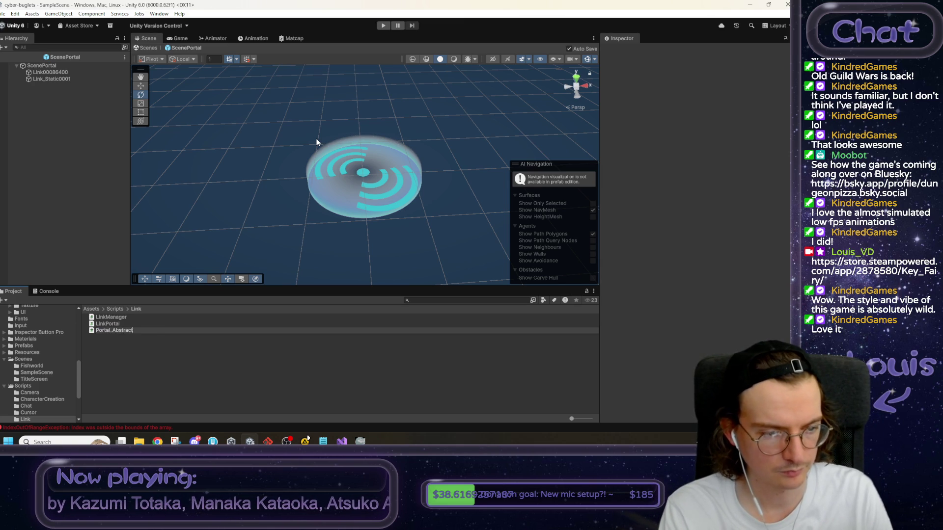
pyautogui.press('Return')
pyautogui.hotkey('alt', 'Tab')
pyautogui.click(769, 6)
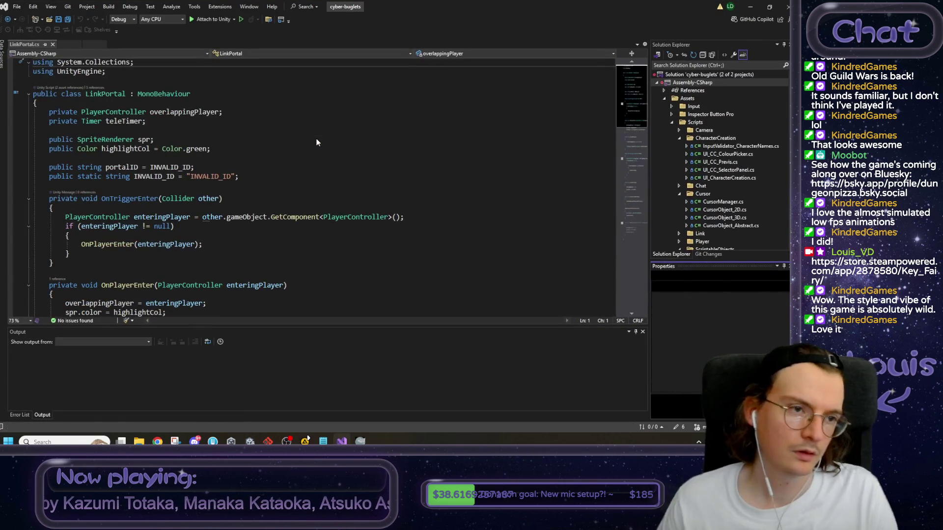
pyautogui.click(750, 7)
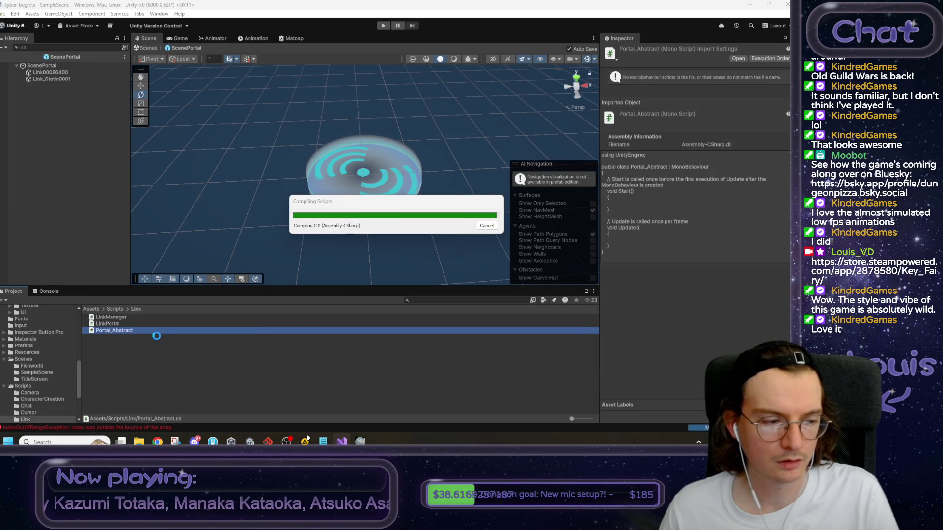
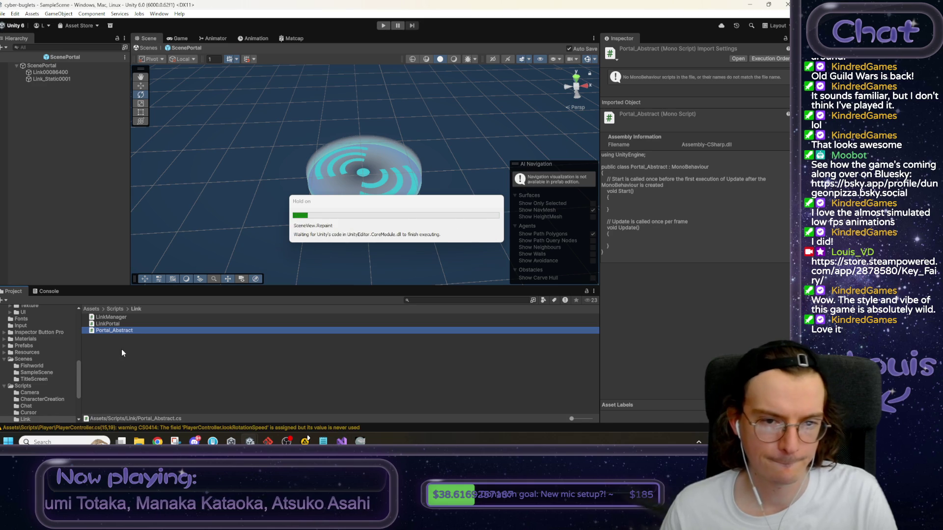
# Create a new MonoBehaviour script named ScenePortal in the Link folder.
pyautogui.rightClick(114, 352)
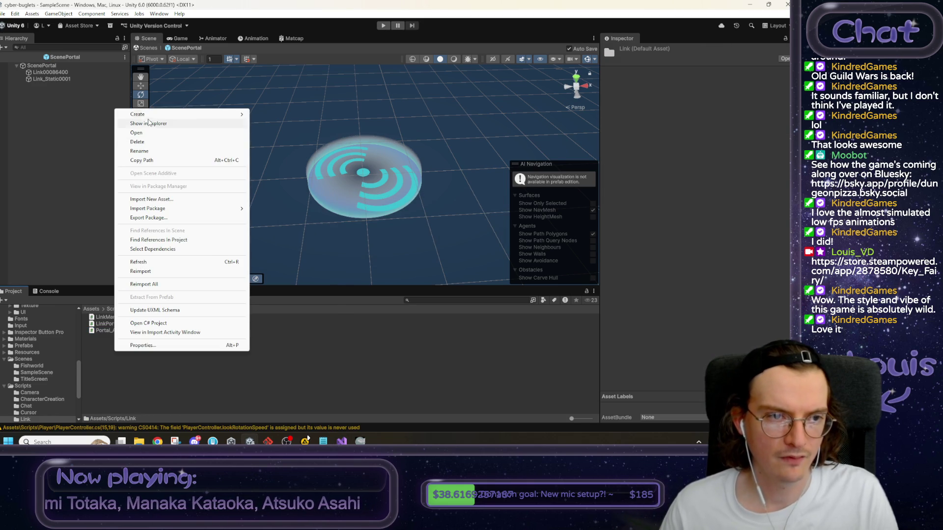
pyautogui.moveTo(150, 114)
pyautogui.click(296, 133)
pyautogui.write('ScenePortal')
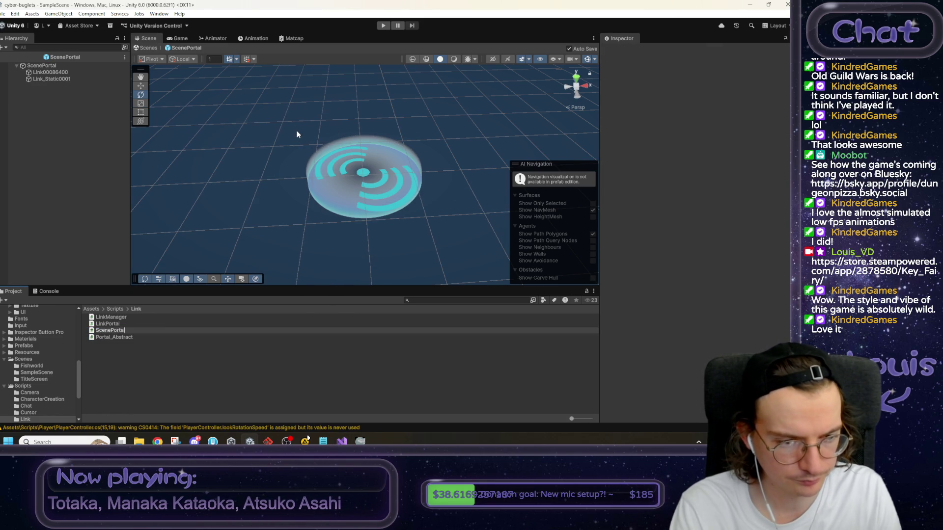
pyautogui.press('Return')
# Open the ScenePortal and Portal_Abstract scripts in Visual Studio, returning to Unity each time.
pyautogui.hotkey('alt', 'Tab')
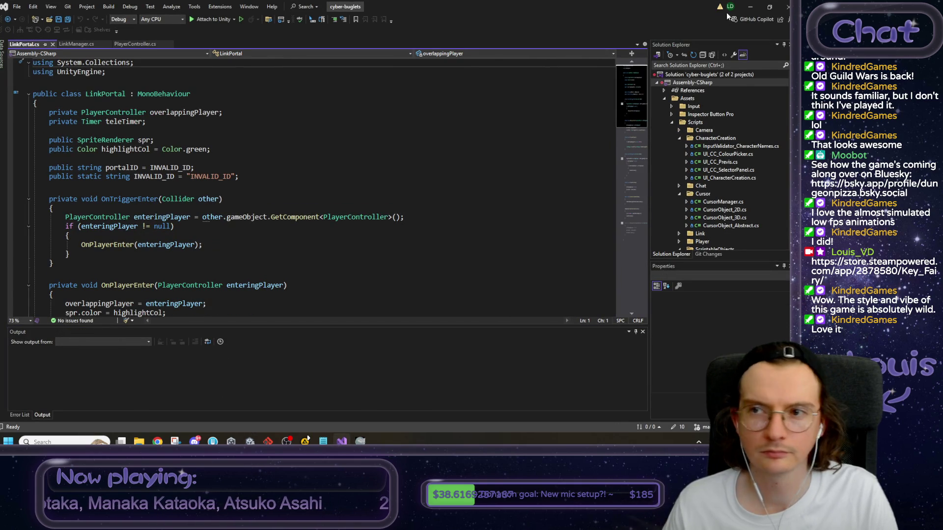
pyautogui.click(749, 7)
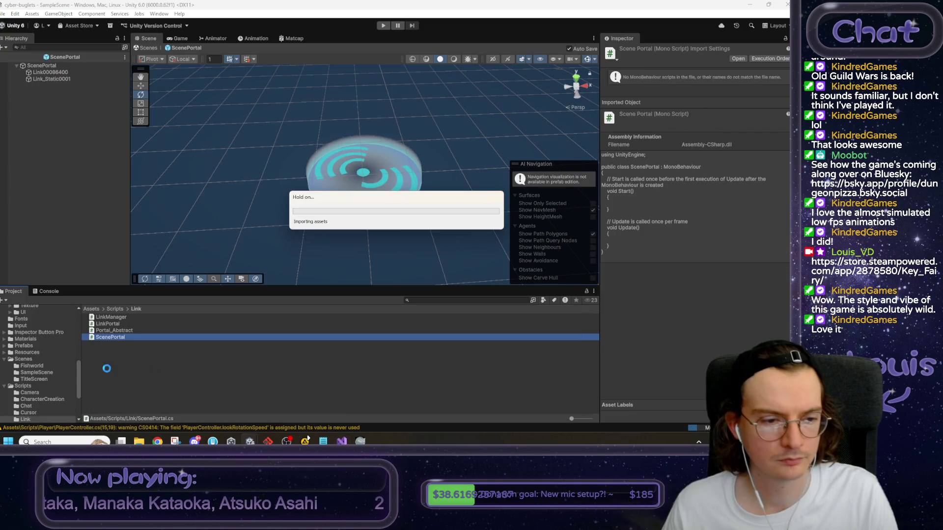
pyautogui.doubleClick(113, 338)
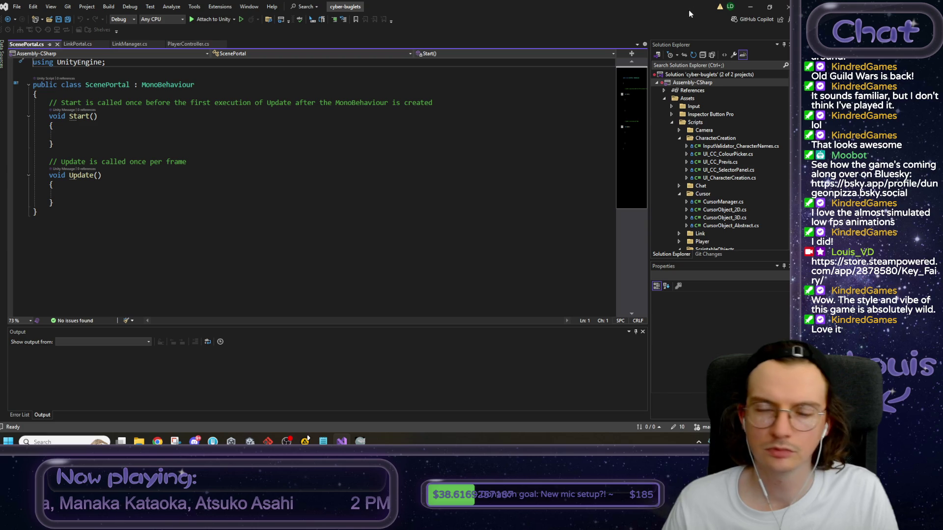
pyautogui.click(749, 7)
pyautogui.doubleClick(116, 330)
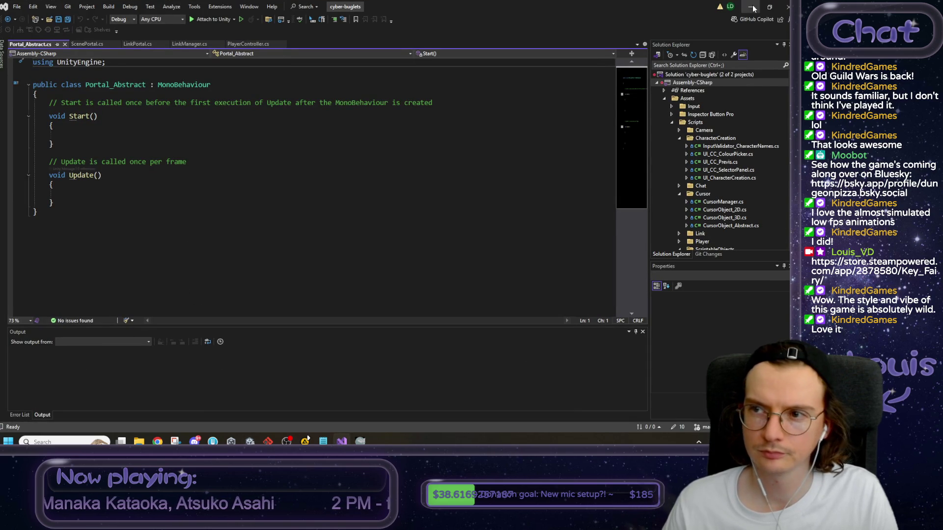
pyautogui.click(750, 7)
# Leave prefab editing for the plaza scene and reopen Portal_Abstract in the code editor.
pyautogui.click(148, 47)
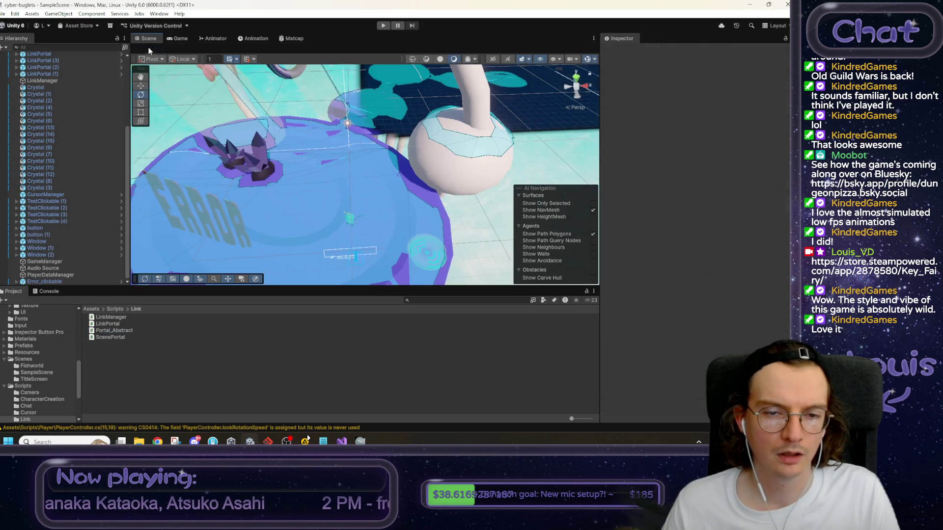
pyautogui.moveTo(363, 145); pyautogui.dragTo(353, 201)
pyautogui.click(117, 338)
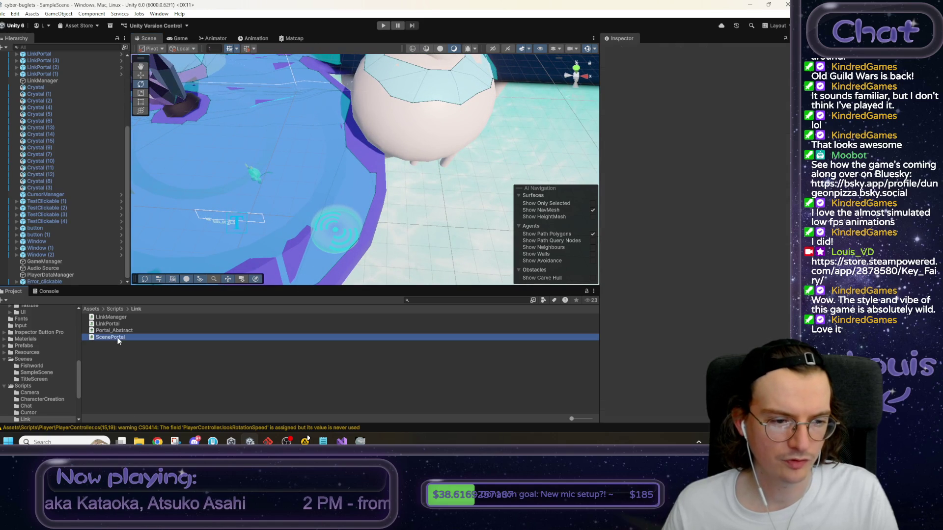
pyautogui.click(107, 324)
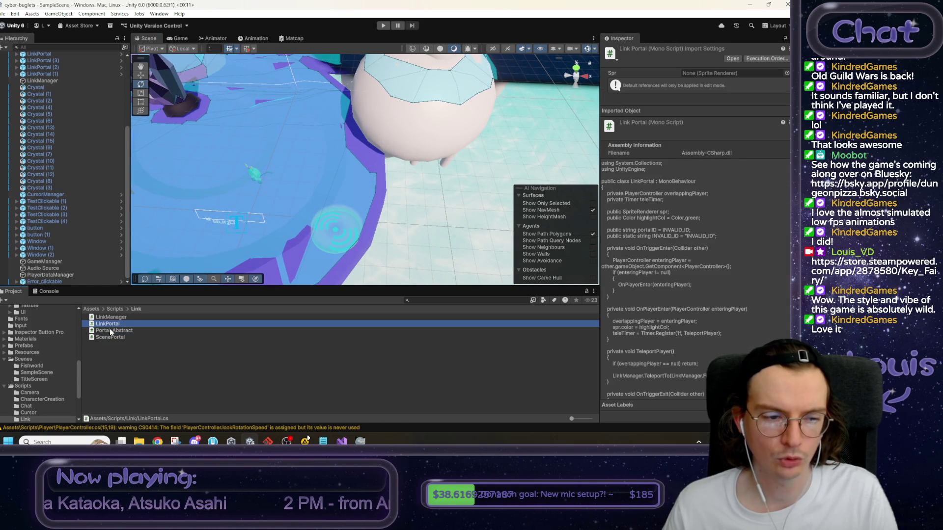
pyautogui.doubleClick(110, 329)
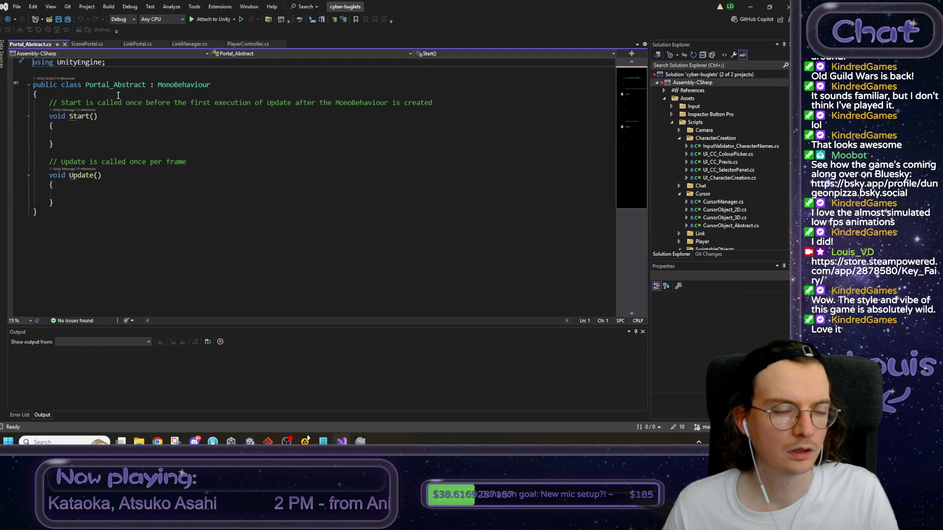
# Declare Portal_Abstract as an abstract class, fixing the 'abstarct' typo, and save.
pyautogui.click(62, 85)
pyautogui.write('abstarct')
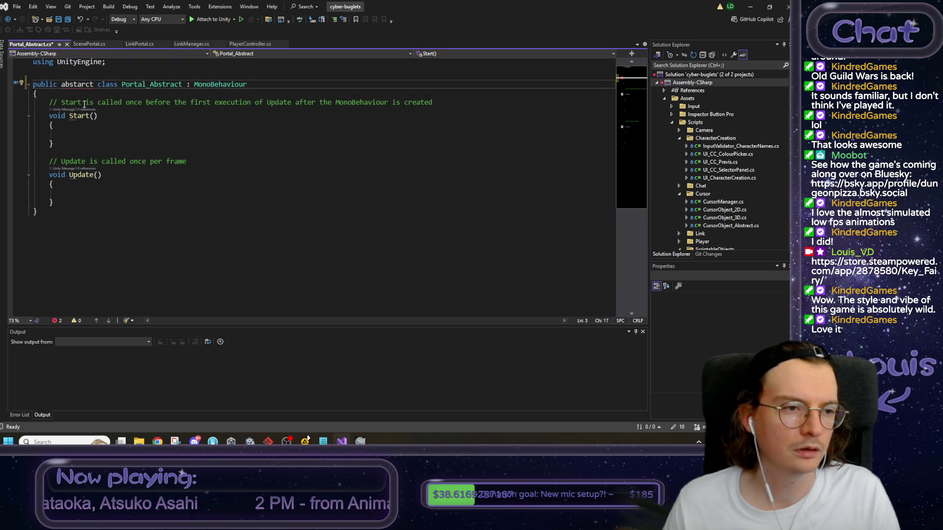
pyautogui.click(85, 84)
pyautogui.press('BackSpace')
pyautogui.press('BackSpace')
pyautogui.write('ra')
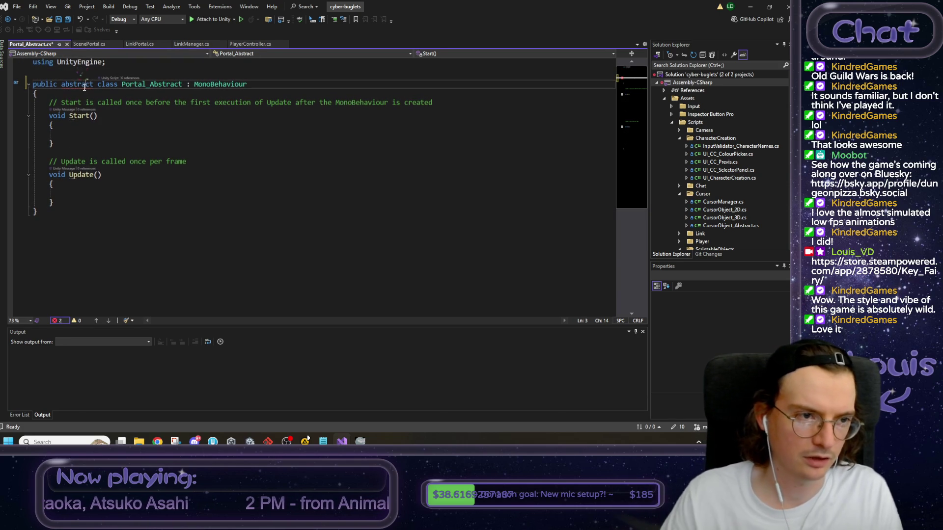
pyautogui.hotkey('ctrl', 's')
# Move the overlappingPlayer and teleTimer fields from LinkPortal into Portal_Abstract.
pyautogui.moveTo(140, 44); pyautogui.dragTo(102, 45)
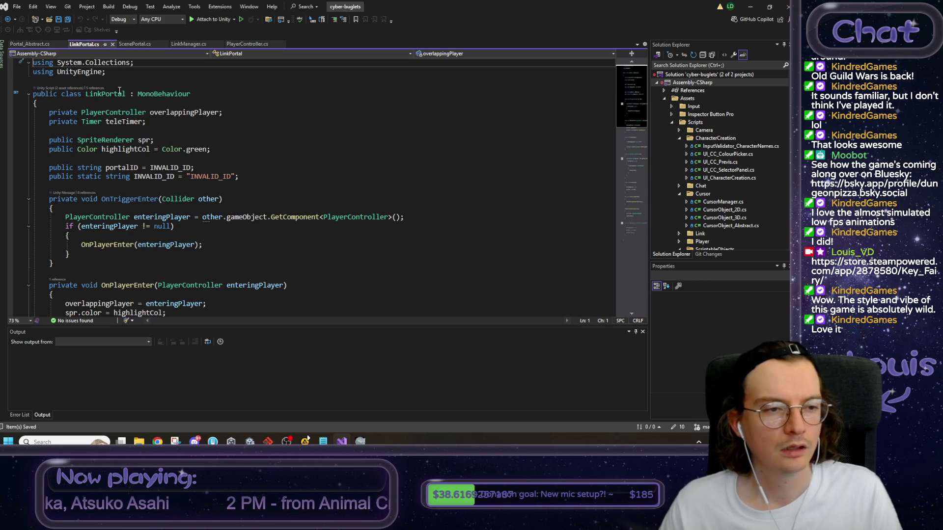
pyautogui.moveTo(145, 122); pyautogui.dragTo(74, 123)
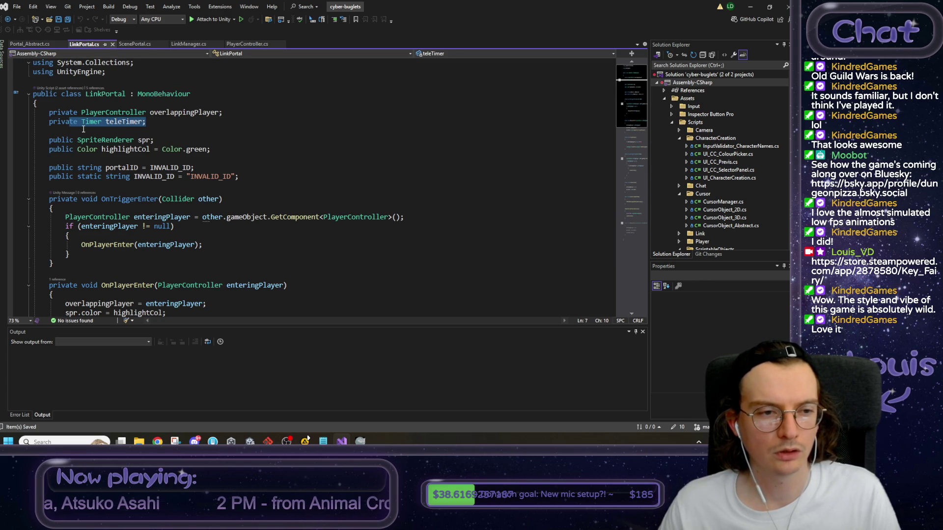
pyautogui.moveTo(148, 121)
pyautogui.mouseDown()
pyautogui.moveTo(34, 121)
pyautogui.moveTo(49, 112)
pyautogui.mouseUp()
pyautogui.hotkey('ctrl', 'x')
pyautogui.click(29, 44)
pyautogui.click(65, 92)
pyautogui.press('Return')
pyautogui.press('Return')
pyautogui.hotkey('ctrl', 'v')
pyautogui.press('Return')
pyautogui.press('Return')
pyautogui.hotkey('ctrl', 's')
# Move the spr and highlightCol fields into Portal_Abstract and clear LinkPortal's leftover blank lines.
pyautogui.scroll(2, 69, 86)
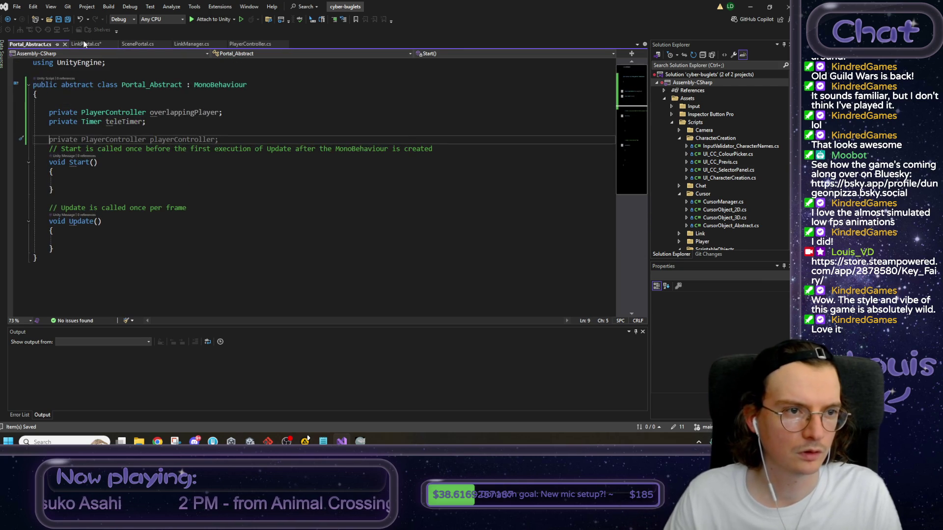
pyautogui.click(86, 44)
pyautogui.click(155, 130)
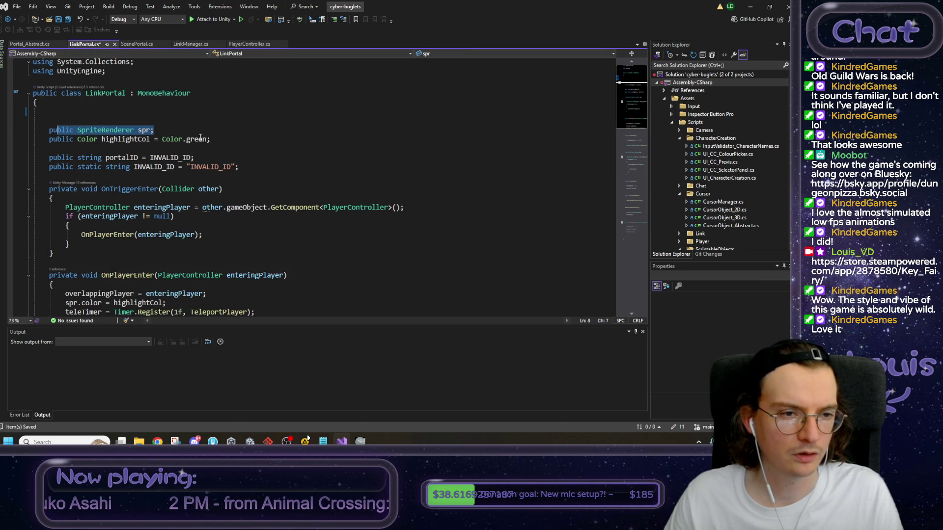
pyautogui.moveTo(210, 140)
pyautogui.mouseDown()
pyautogui.moveTo(77, 139)
pyautogui.moveTo(49, 130)
pyautogui.mouseUp()
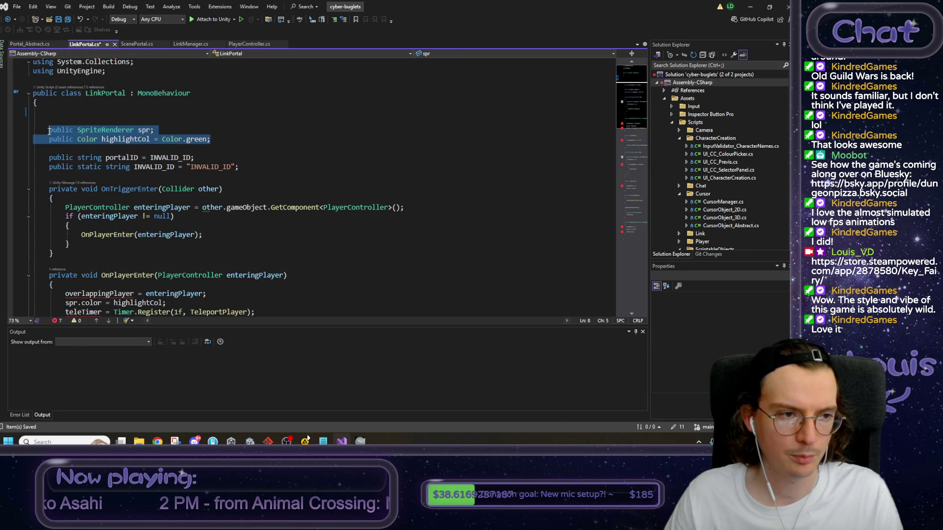
pyautogui.hotkey('ctrl', 'x')
pyautogui.click(41, 44)
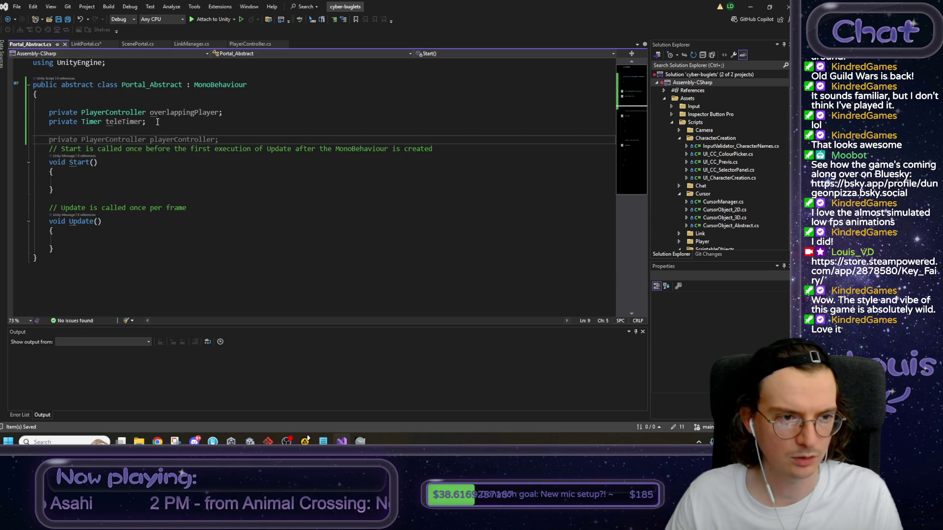
pyautogui.scroll(-1, 157, 122)
pyautogui.hotkey('ctrl', 'v')
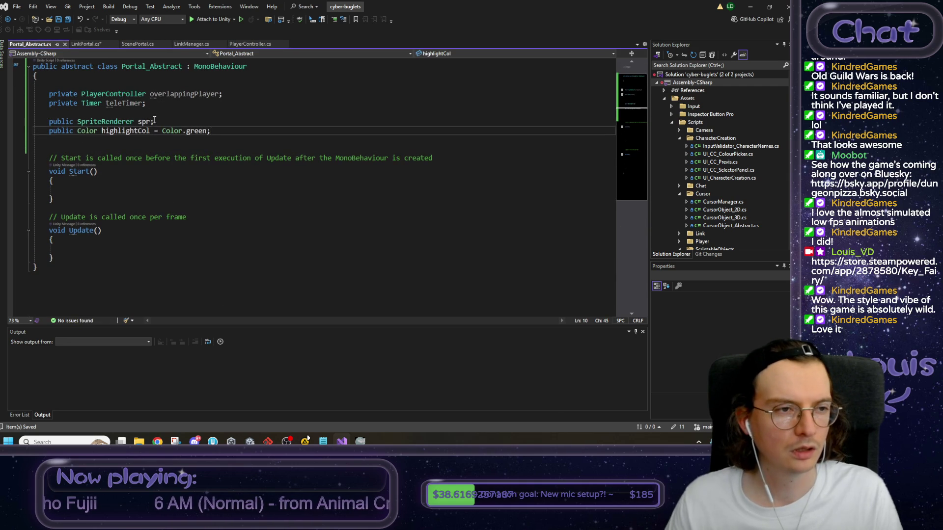
pyautogui.click(84, 45)
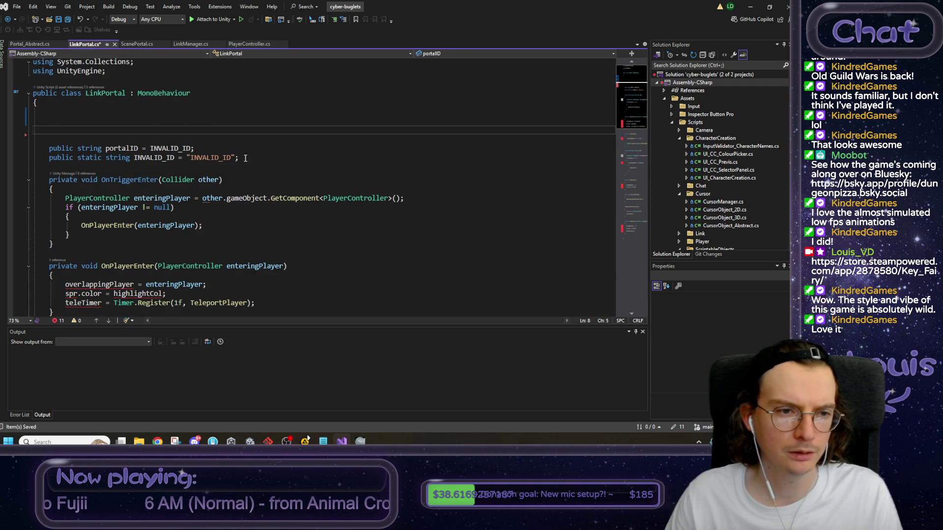
pyautogui.press('BackSpace')
pyautogui.press('BackSpace')
pyautogui.press('BackSpace')
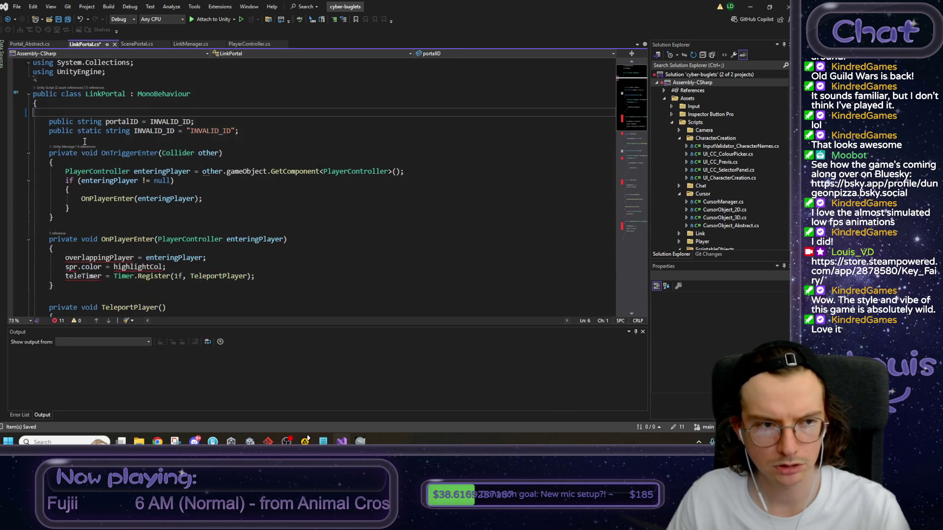
pyautogui.press('Delete')
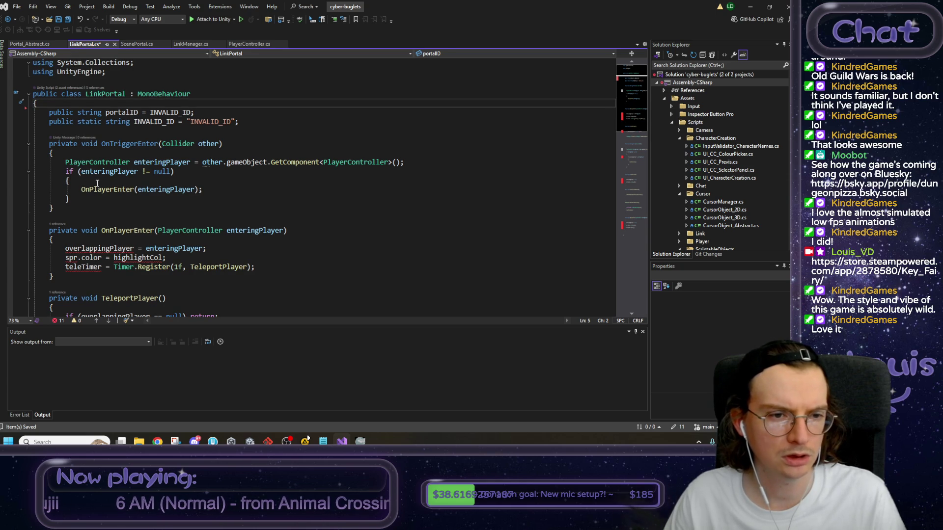
pyautogui.click(84, 202)
# Replace Portal_Abstract's Start and Update stubs with OnTriggerEnter cut from LinkPortal.
pyautogui.moveTo(70, 211)
pyautogui.mouseDown()
pyautogui.moveTo(55, 189)
pyautogui.moveTo(49, 144)
pyautogui.mouseUp()
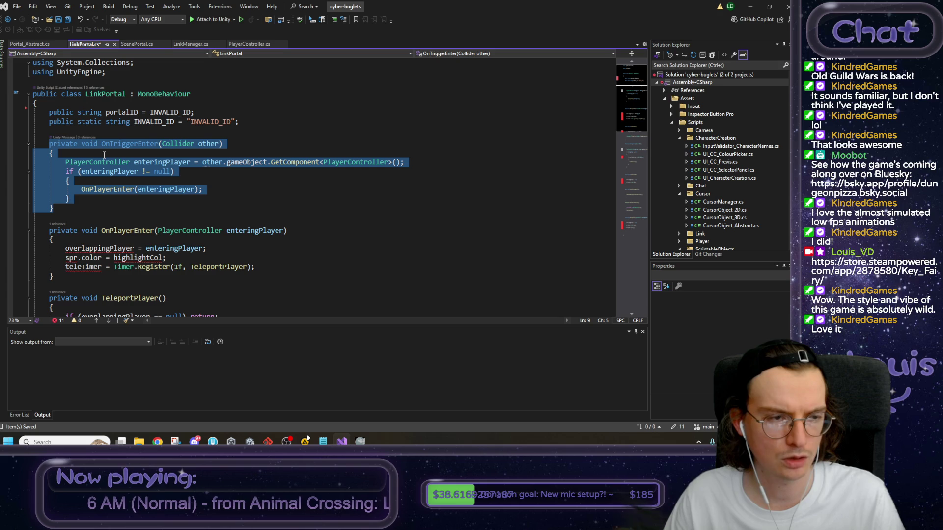
pyautogui.scroll(-4, 107, 165)
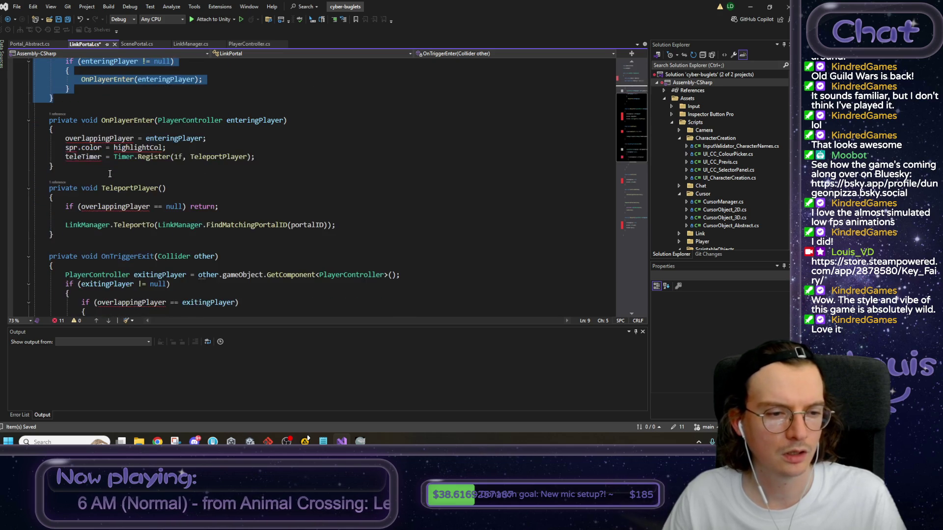
pyautogui.scroll(4, 110, 174)
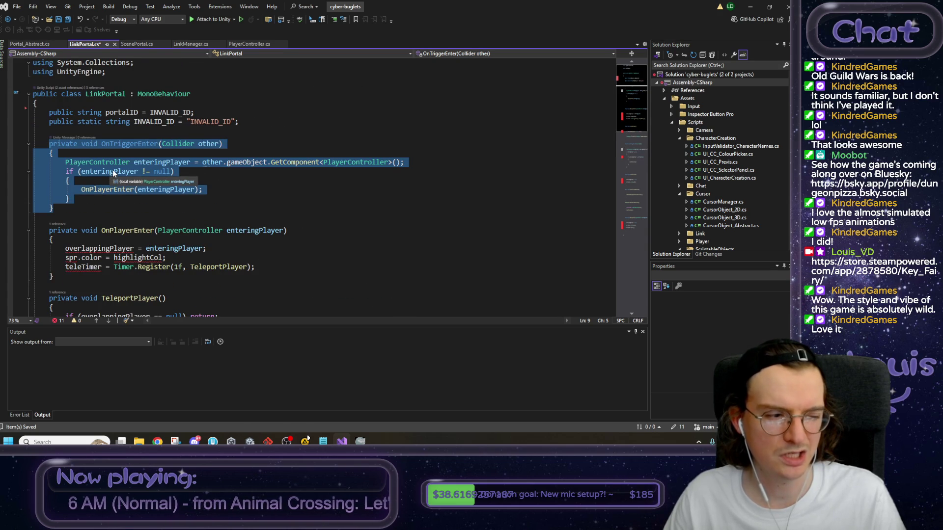
pyautogui.hotkey('ctrl', 'x')
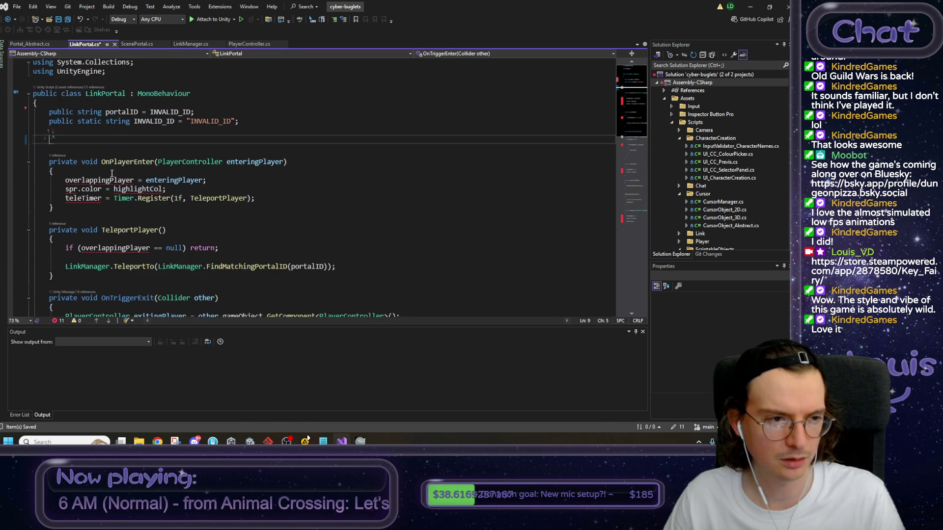
pyautogui.click(30, 44)
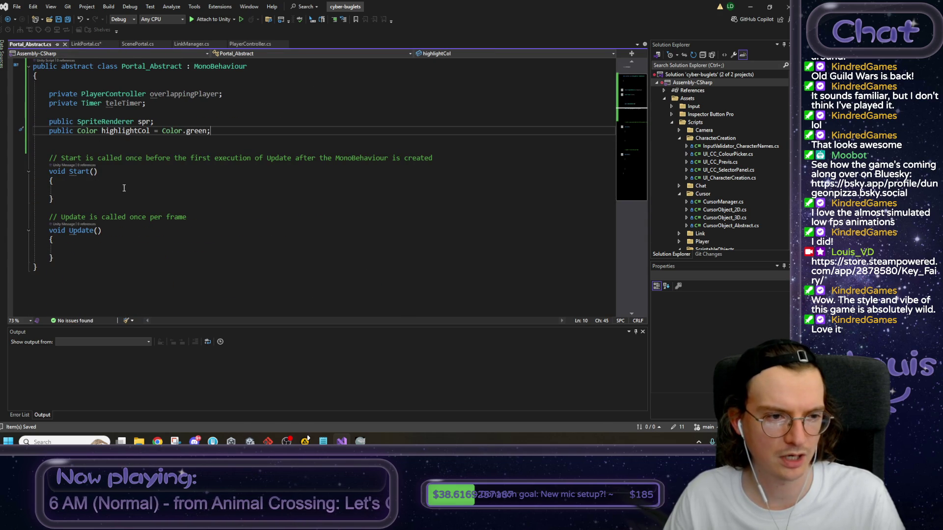
pyautogui.moveTo(53, 259); pyautogui.dragTo(47, 160)
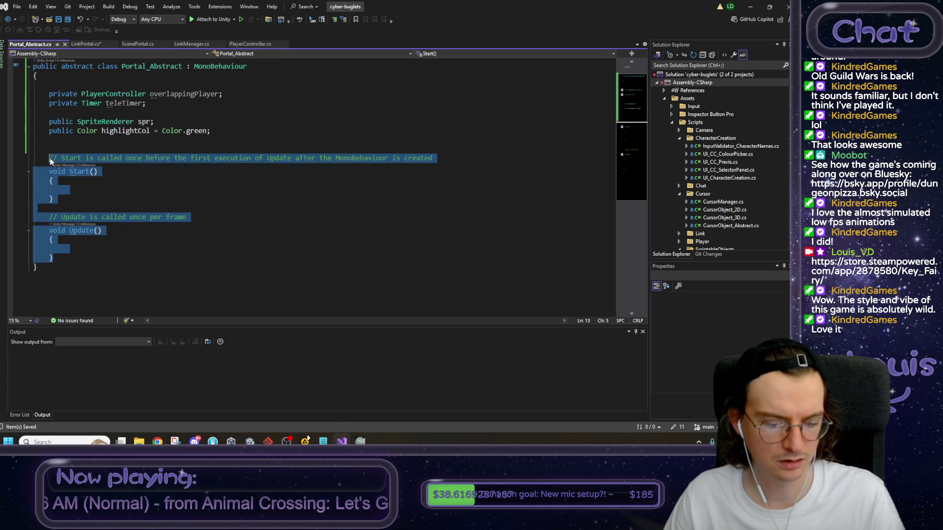
pyautogui.hotkey('ctrl', 'v')
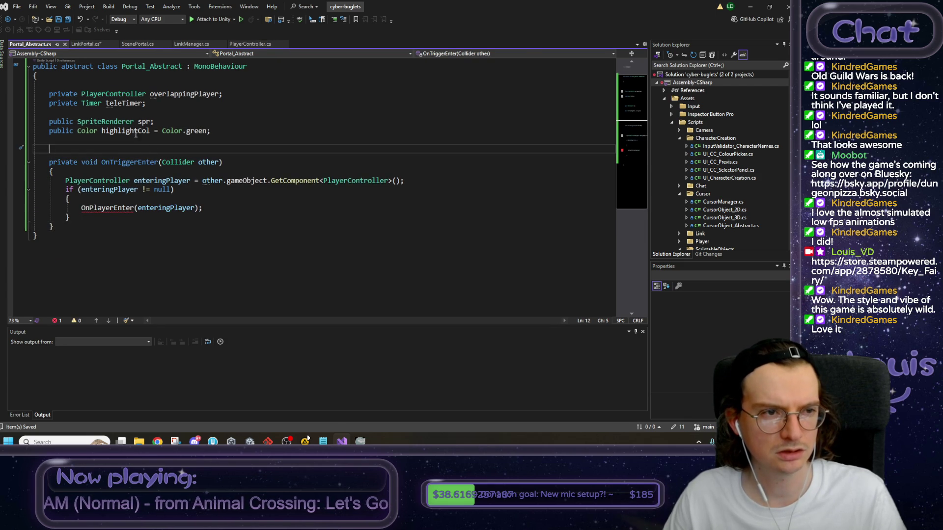
# Move the OnPlayerEnter method from LinkPortal into Portal_Abstract after OnTriggerEnter.
pyautogui.hotkey('ctrl', 'Tab')
pyautogui.scroll(-1, 53, 166)
pyautogui.moveTo(46, 134); pyautogui.dragTo(124, 180)
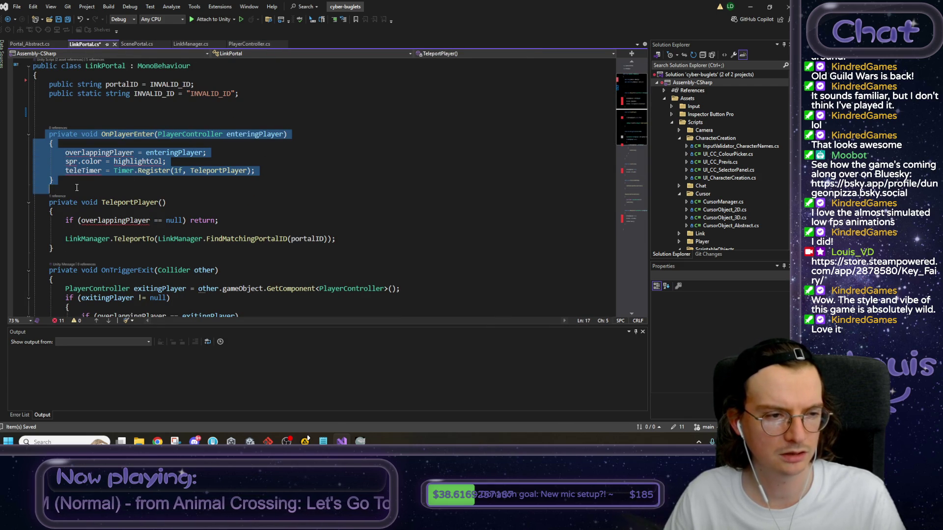
pyautogui.press('Delete')
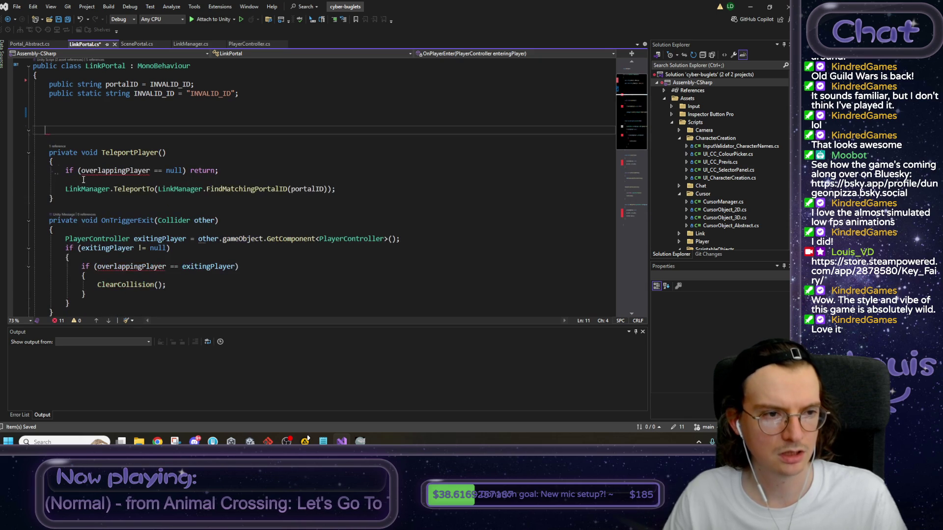
pyautogui.click(44, 44)
pyautogui.click(59, 227)
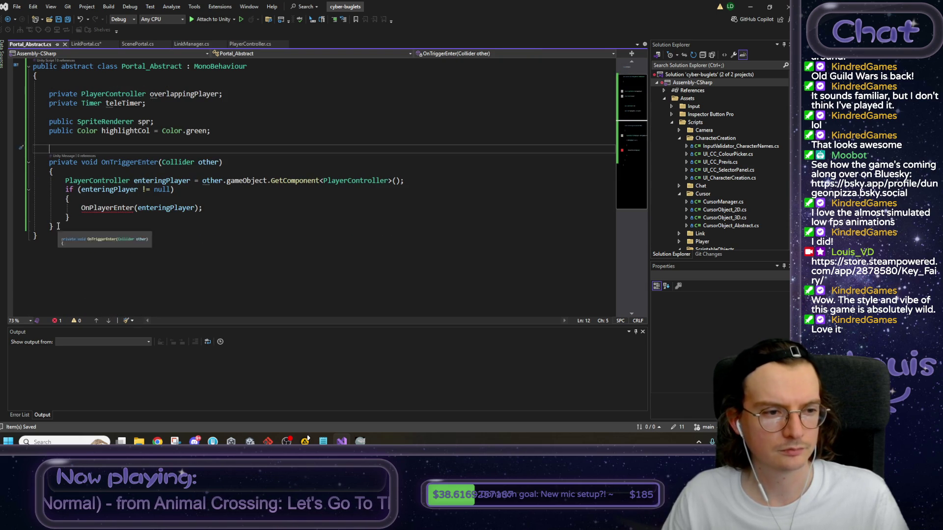
pyautogui.hotkey('ctrl', 'v')
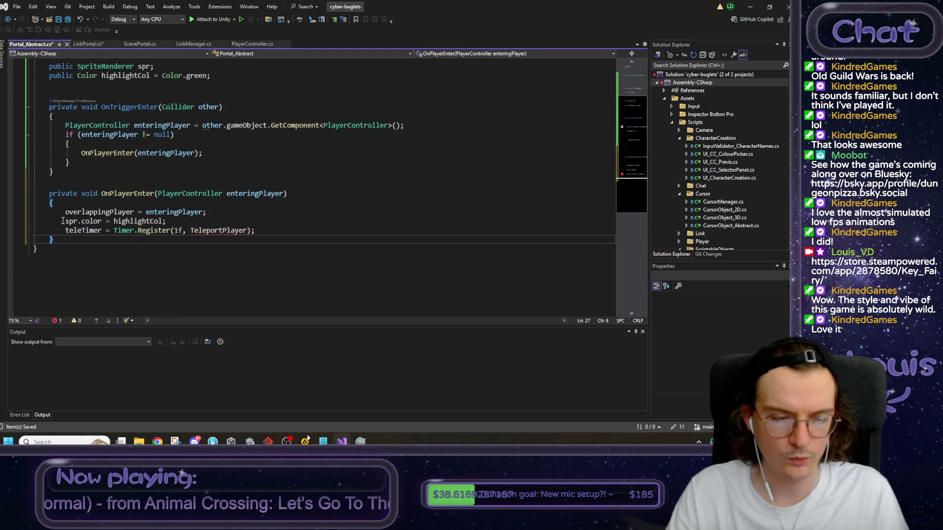
pyautogui.press('Return')
pyautogui.press('Return')
# Add 'protected abstract void TeleportPlayer();' to Portal_Abstract and save.
pyautogui.write('pri')
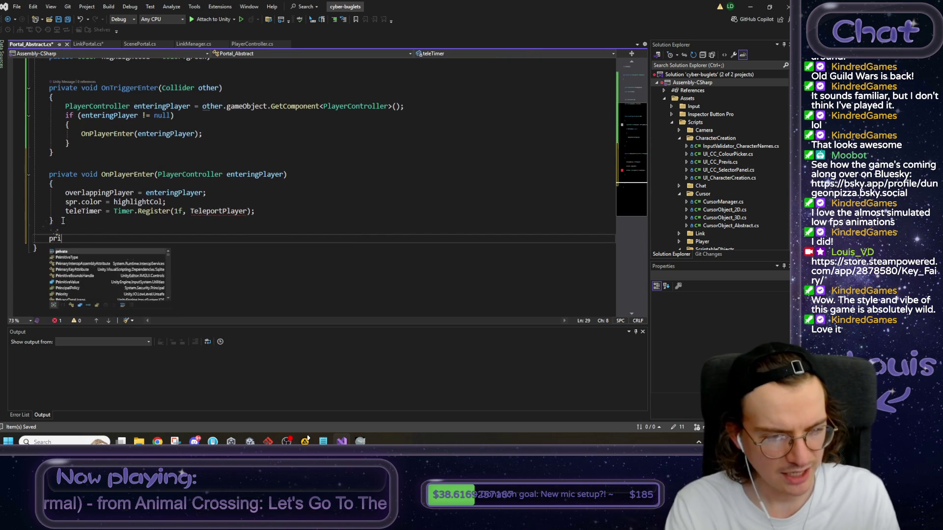
pyautogui.write('vate abstract void ')
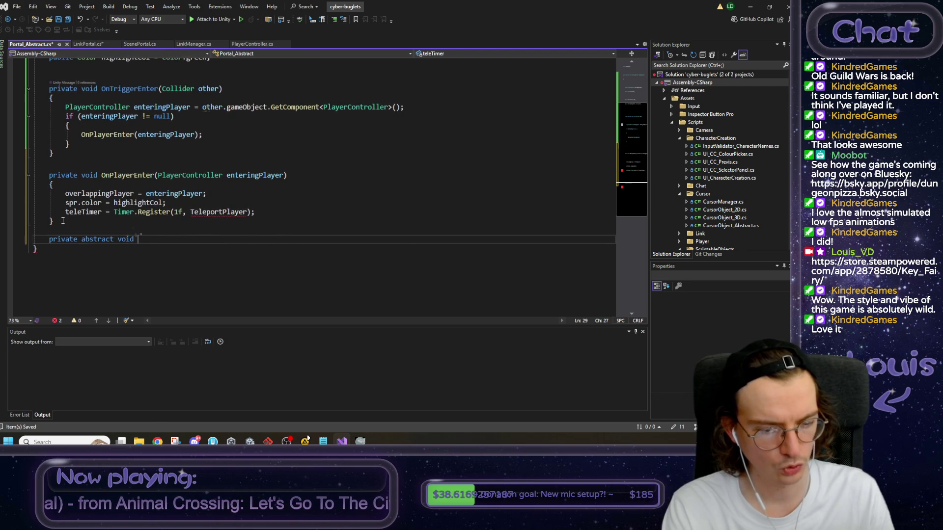
pyautogui.write('TeleportP')
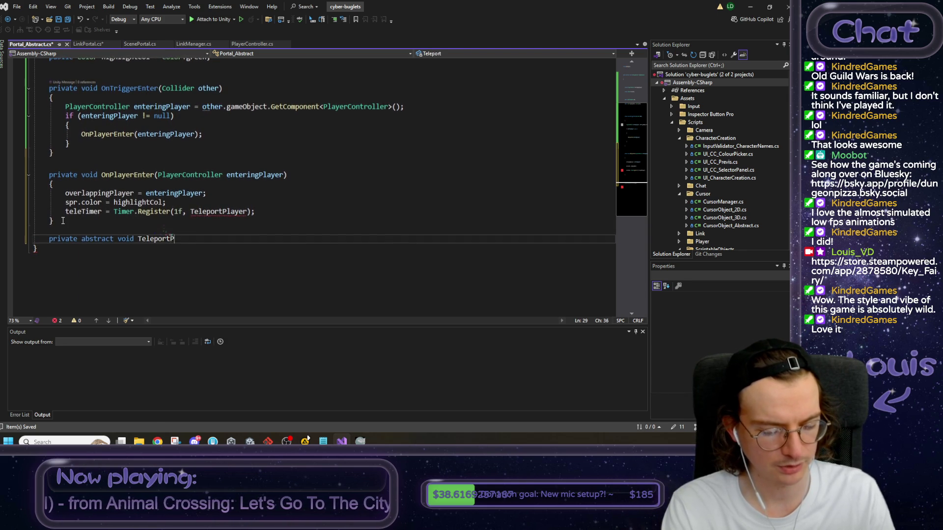
pyautogui.write('layer;')
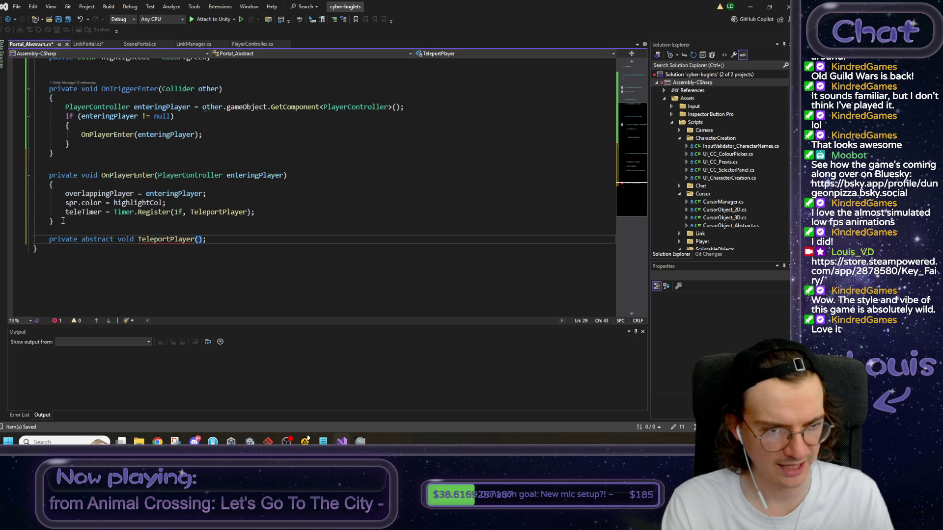
pyautogui.press('End')
pyautogui.hotkey('ctrl', 's')
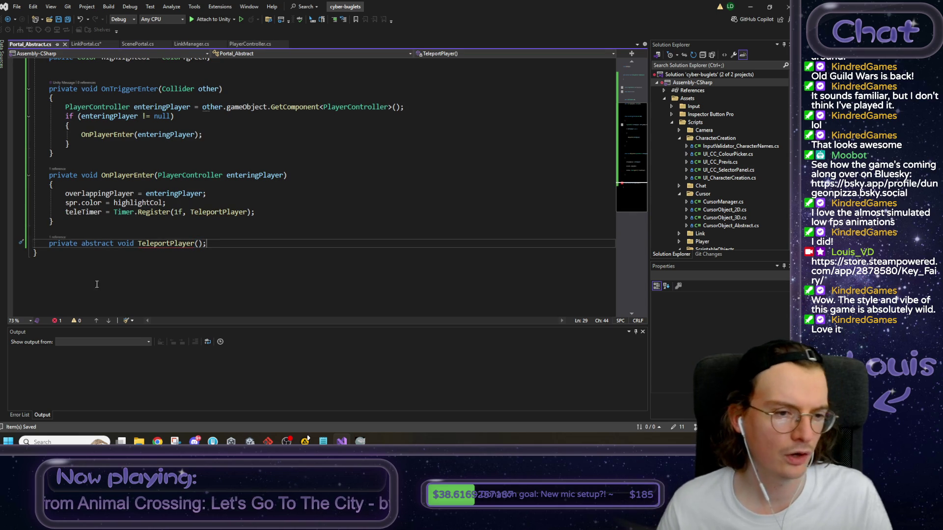
pyautogui.moveTo(186, 245)
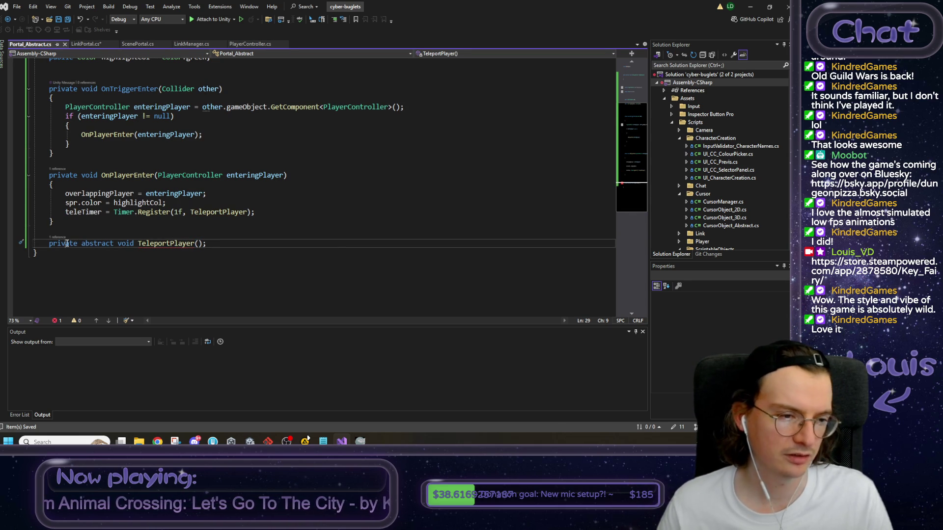
pyautogui.doubleClick(67, 243)
pyautogui.write('protected')
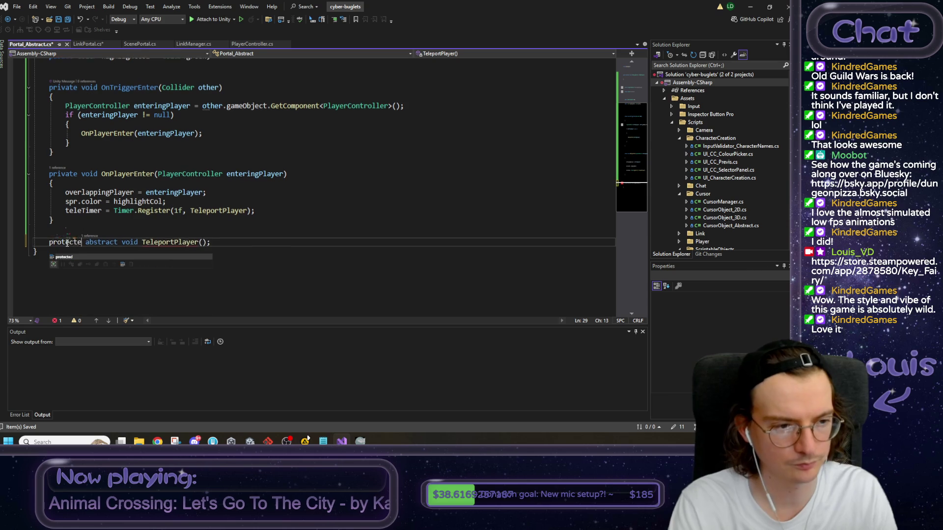
pyautogui.hotkey('ctrl', 's')
pyautogui.click(85, 44)
pyautogui.doubleClick(61, 153)
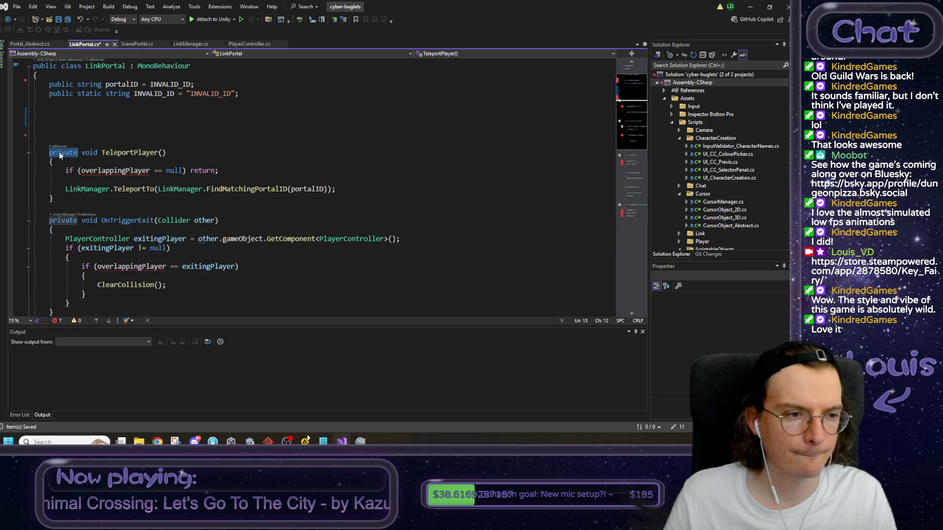
# Change LinkPortal's TeleportPlayer to 'protected override' and save.
pyautogui.write('protected')
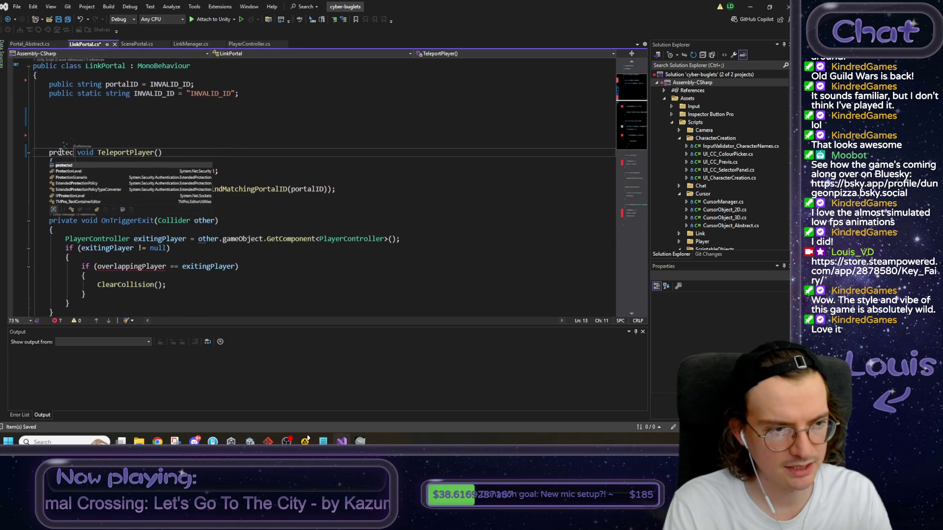
pyautogui.write(' override')
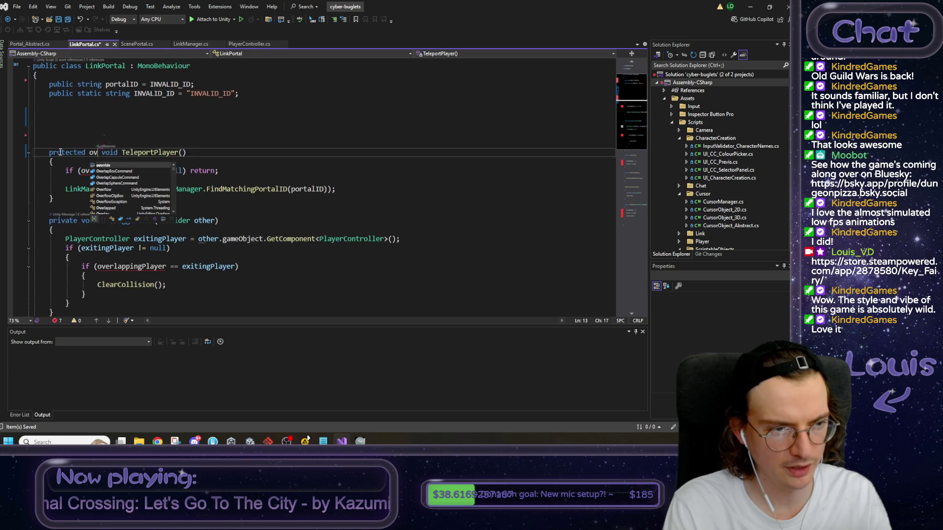
pyautogui.hotkey('ctrl', 's')
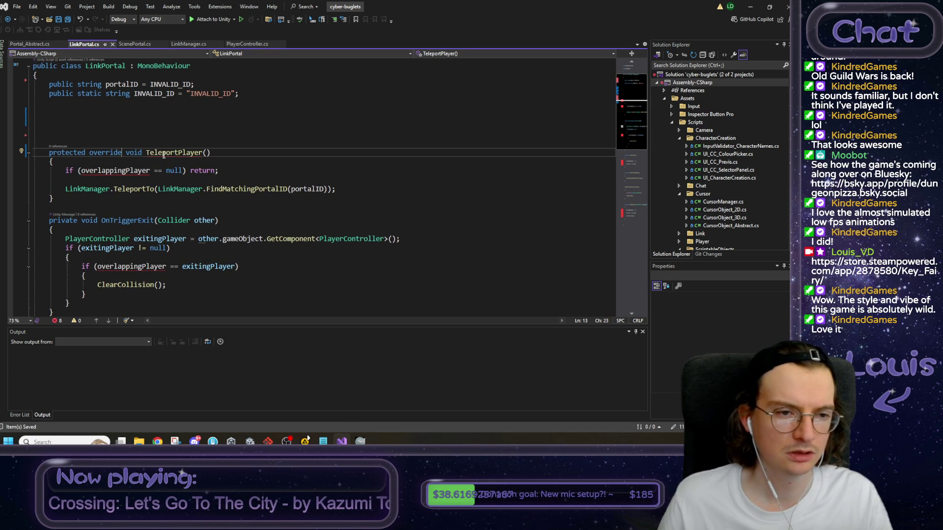
pyautogui.moveTo(171, 154)
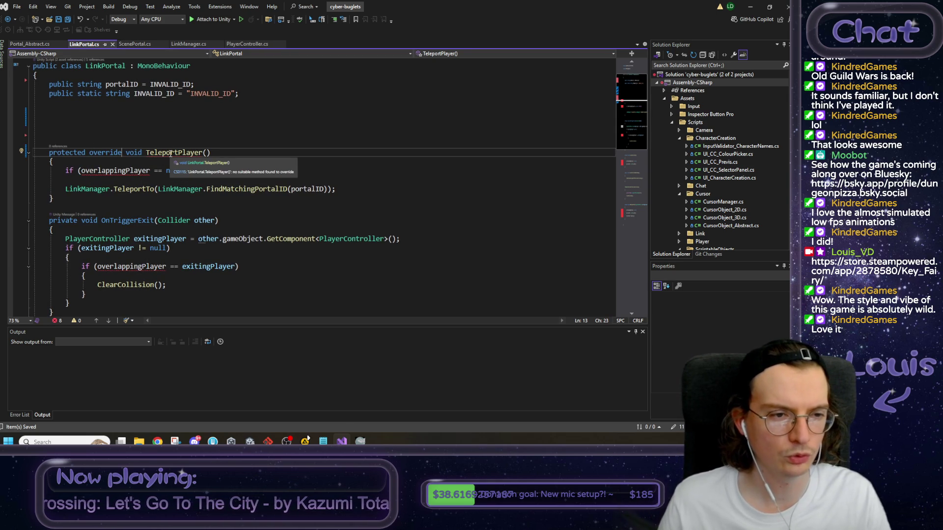
pyautogui.hotkey('ctrl', 'Tab')
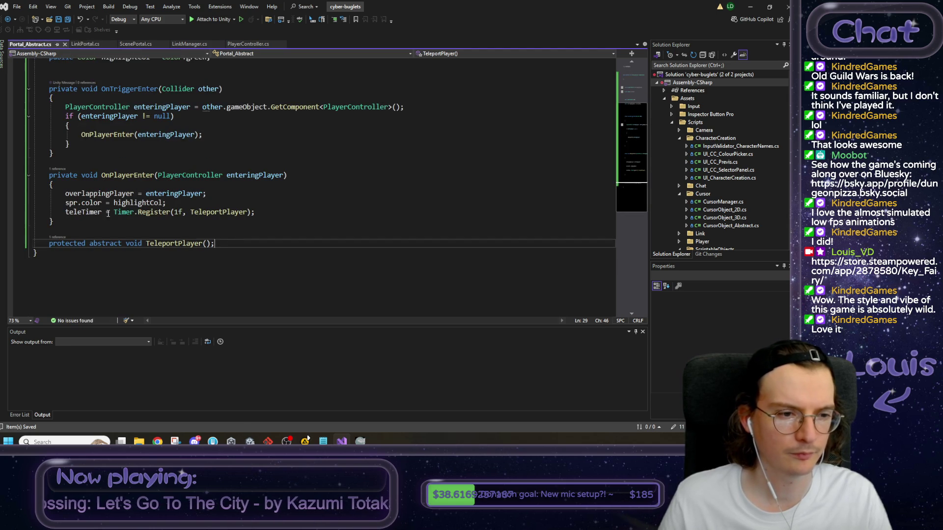
pyautogui.doubleClick(182, 244)
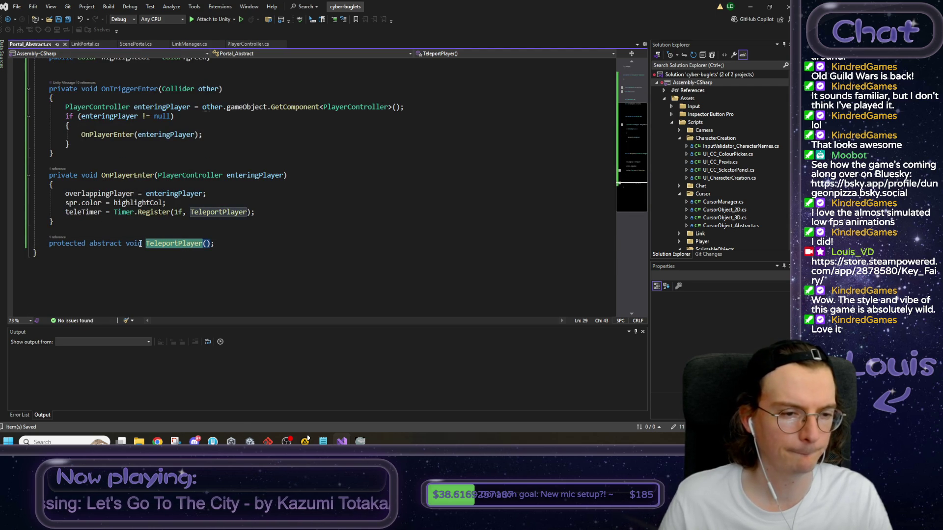
# Change LinkPortal's base class from MonoBehaviour to Portal_Abstract and delete the blank lines above TeleportPlayer.
pyautogui.click(84, 45)
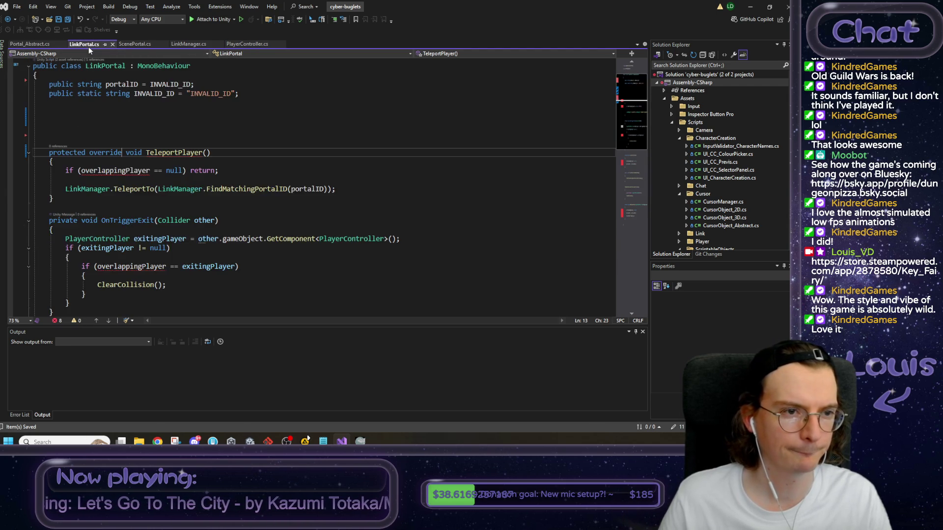
pyautogui.scroll(1, 152, 140)
pyautogui.doubleClick(155, 94)
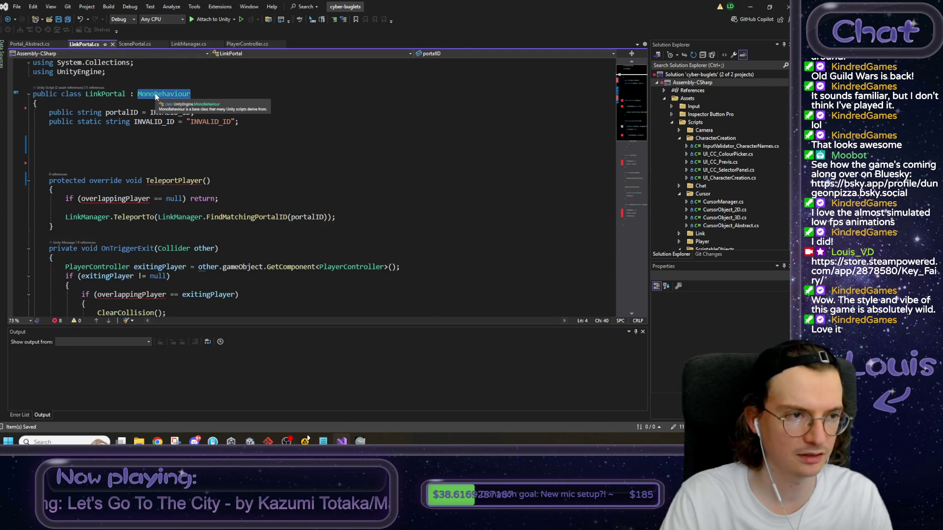
pyautogui.write('Port')
pyautogui.press('Tab')
pyautogui.hotkey('ctrl', 's')
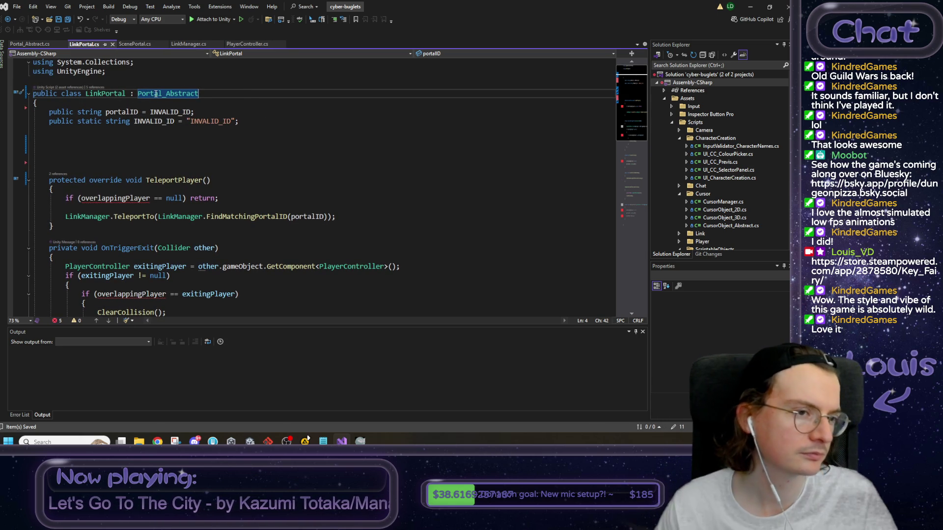
pyautogui.moveTo(115, 167)
pyautogui.mouseDown()
pyautogui.moveTo(50, 157)
pyautogui.moveTo(57, 132)
pyautogui.mouseUp()
pyautogui.press('BackSpace')
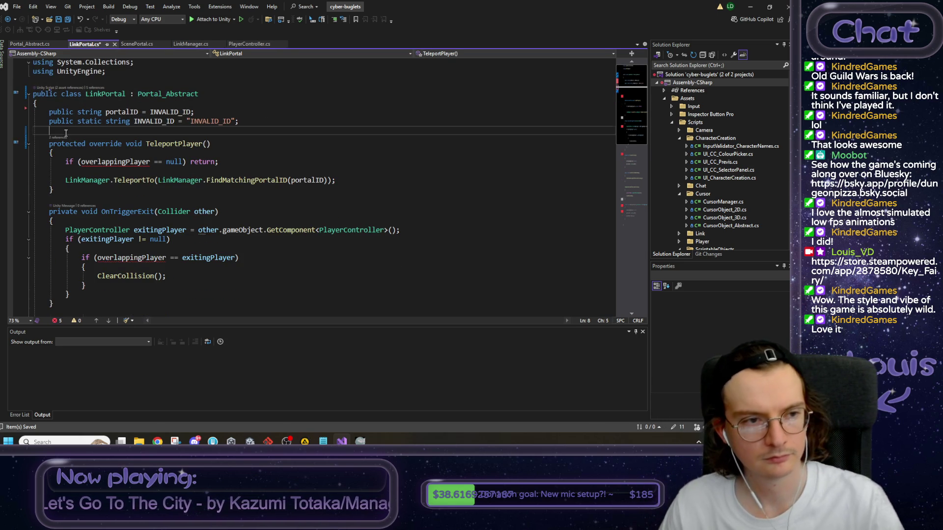
pyautogui.hotkey('ctrl', 's')
pyautogui.click(113, 162)
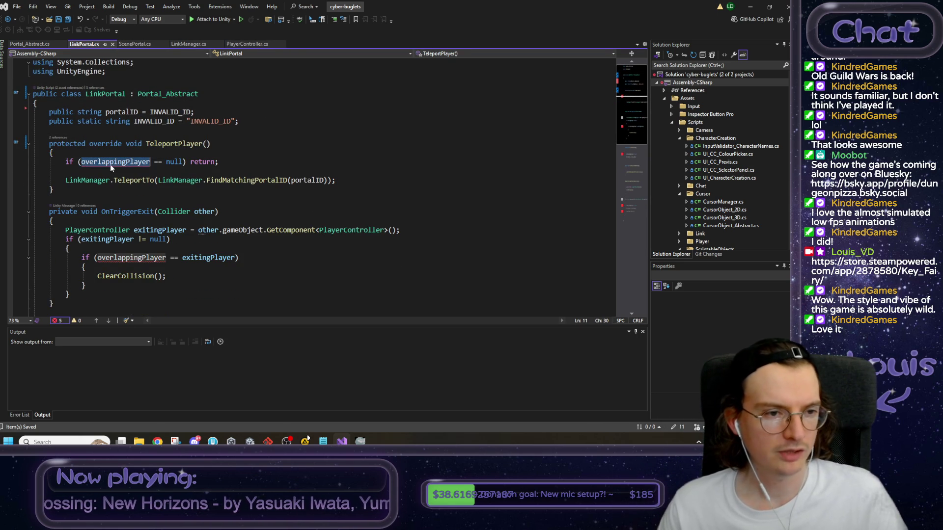
pyautogui.click(31, 45)
pyautogui.scroll(3, 117, 147)
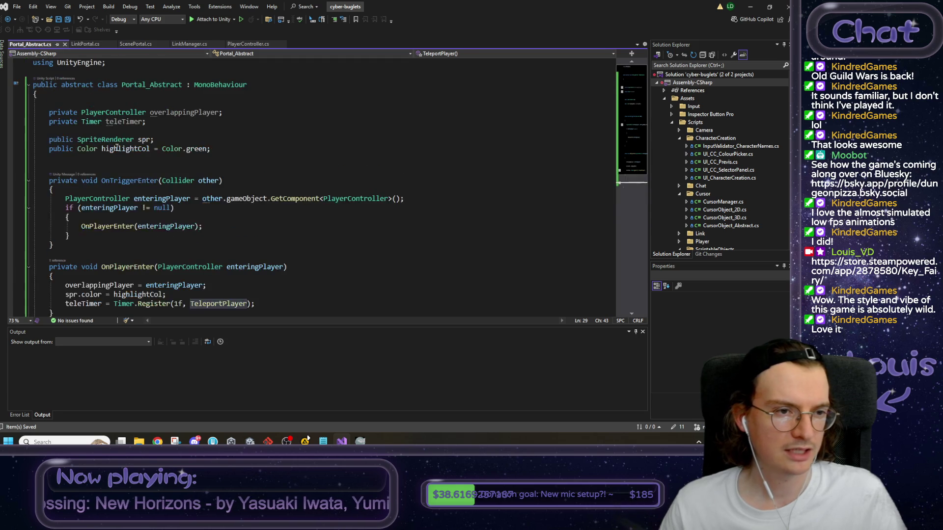
# Make the overlappingPlayer field protected in Portal_Abstract and save.
pyautogui.doubleClick(70, 113)
pyautogui.write('prote')
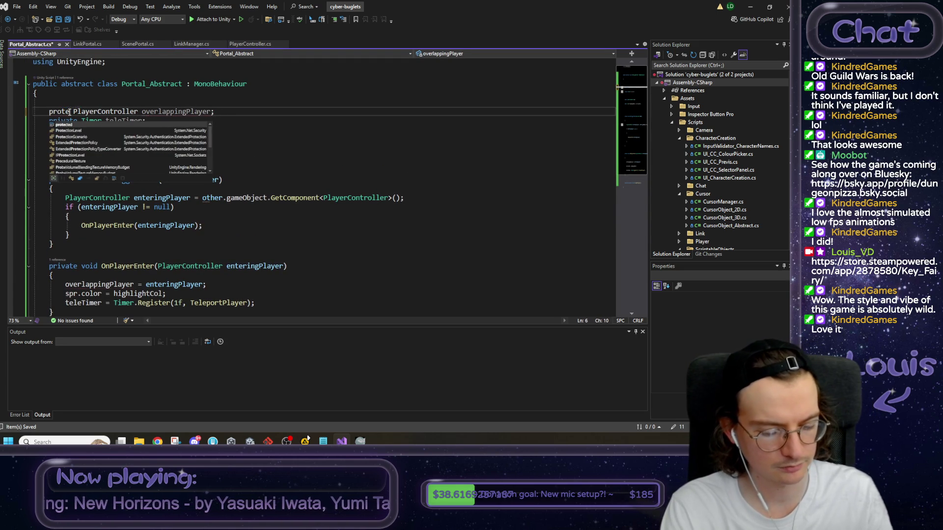
pyautogui.write('cted')
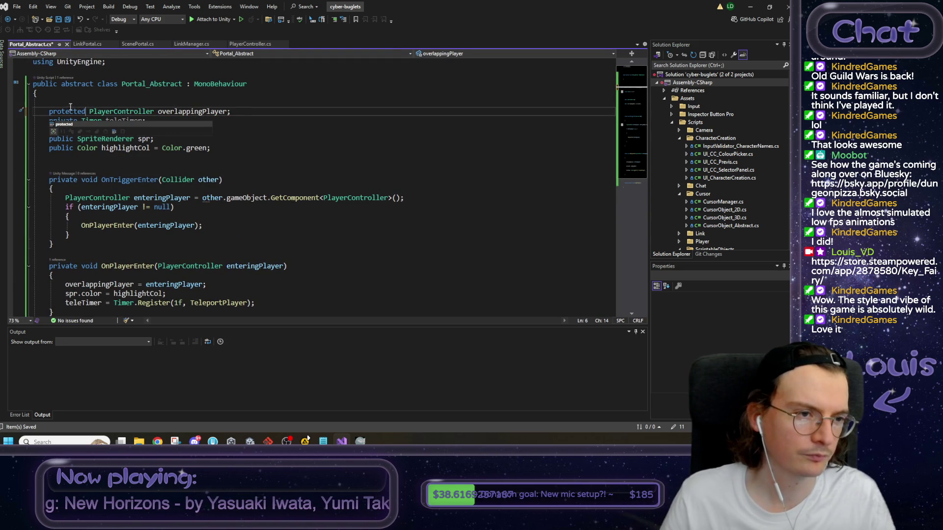
pyautogui.click(77, 100)
pyautogui.hotkey('ctrl', 's')
# Select LinkPortal's code from OnTriggerExit through the end of OnPlayerExit.
pyautogui.click(88, 44)
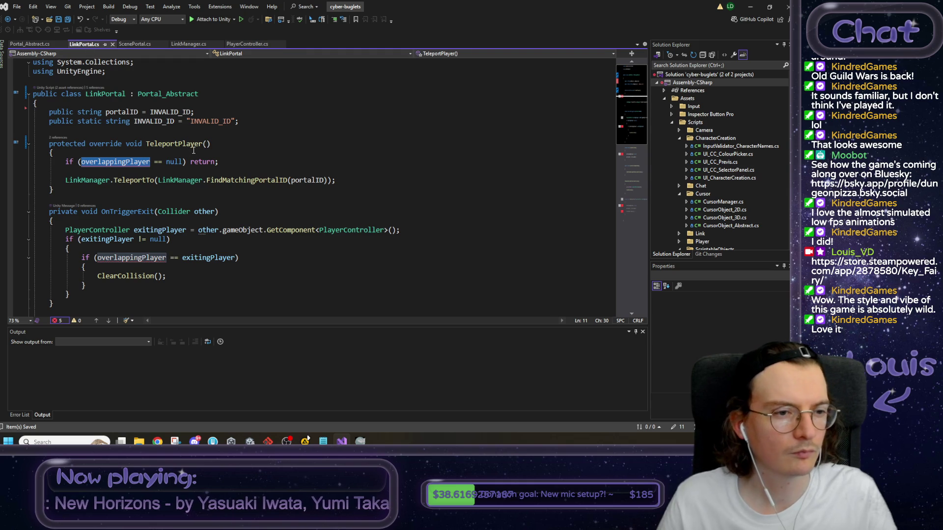
pyautogui.click(194, 151)
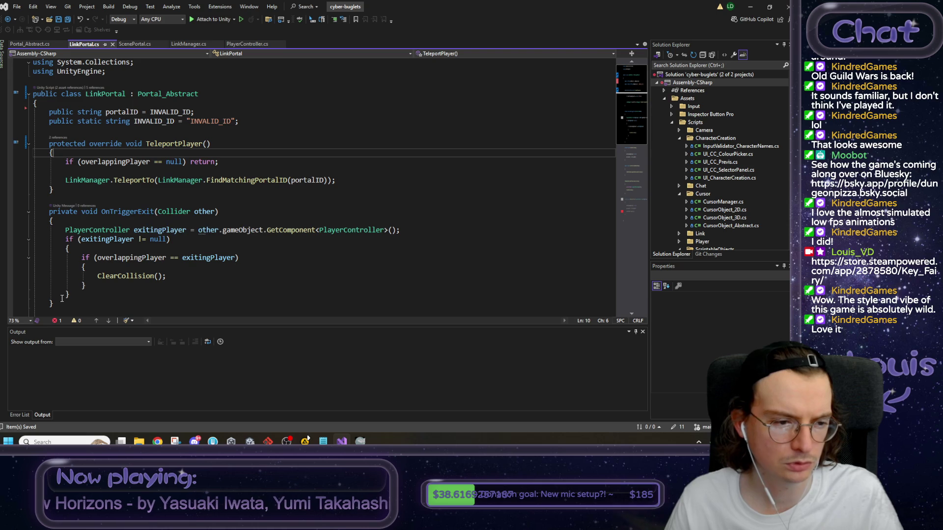
pyautogui.scroll(-1, 72, 262)
pyautogui.moveTo(49, 185)
pyautogui.mouseDown()
pyautogui.moveTo(64, 275)
pyautogui.moveTo(82, 221)
pyautogui.moveTo(69, 266)
pyautogui.mouseUp()
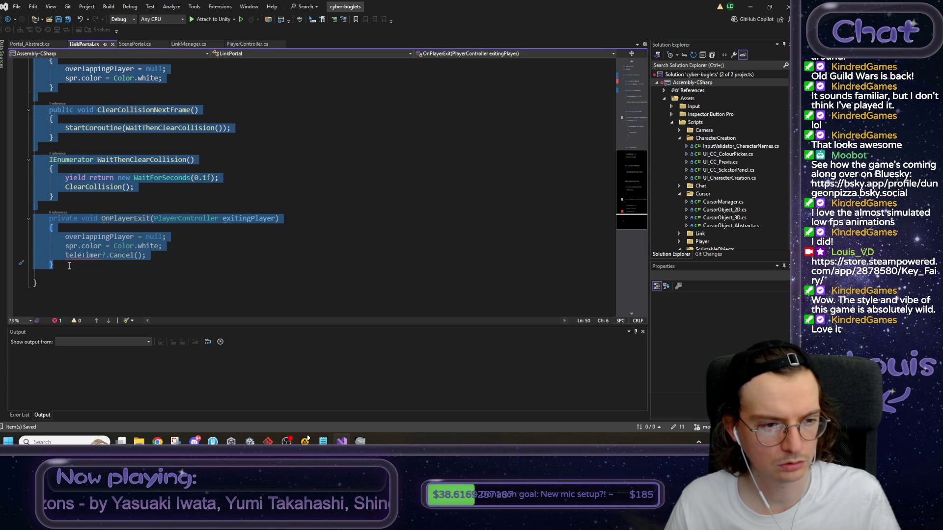
# Move the OnTriggerExit-through-OnPlayerExit block from LinkPortal to after TeleportPlayer in Portal_Abstract.
pyautogui.press('Delete')
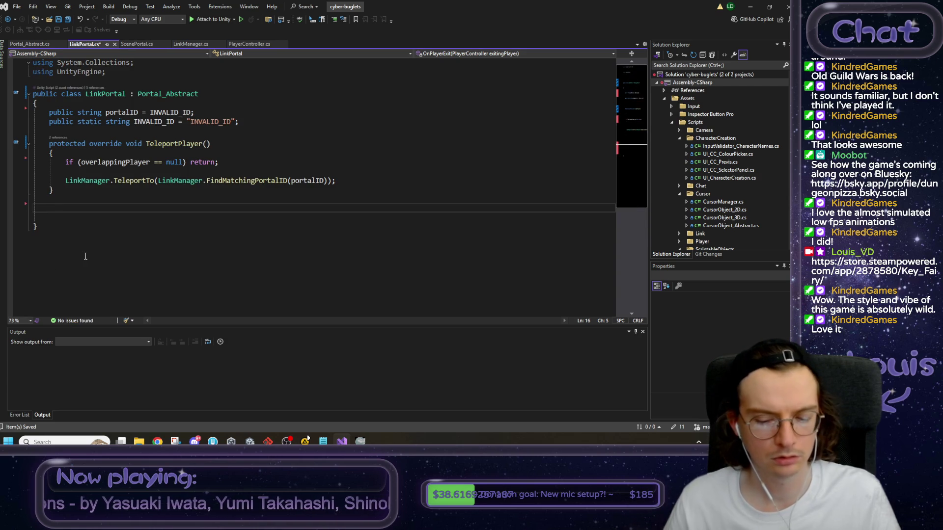
pyautogui.press('BackSpace')
pyautogui.press('BackSpace')
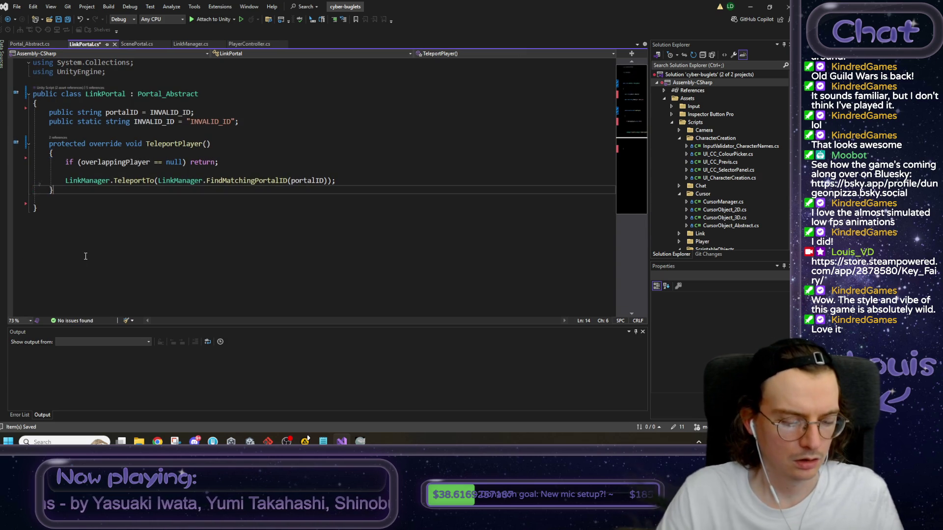
pyautogui.hotkey('ctrl', 's')
pyautogui.click(35, 44)
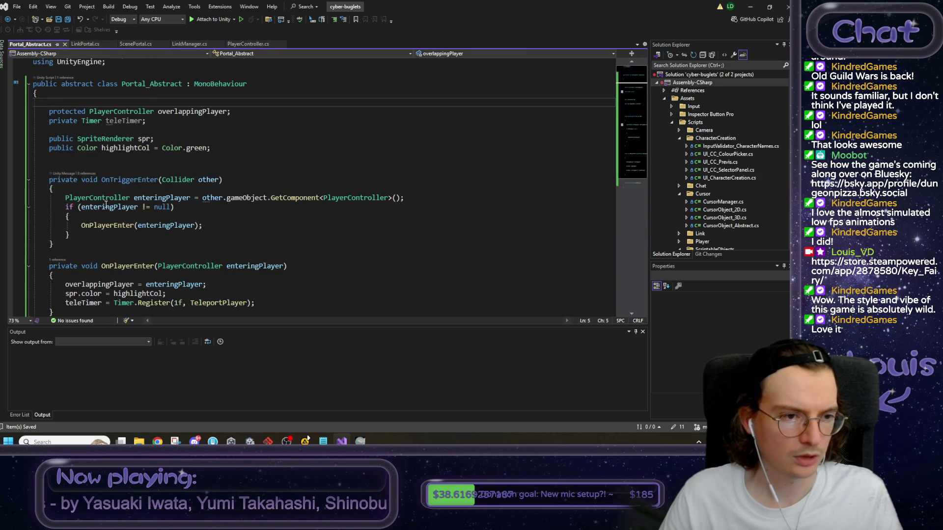
pyautogui.scroll(-3, 106, 205)
pyautogui.click(226, 250)
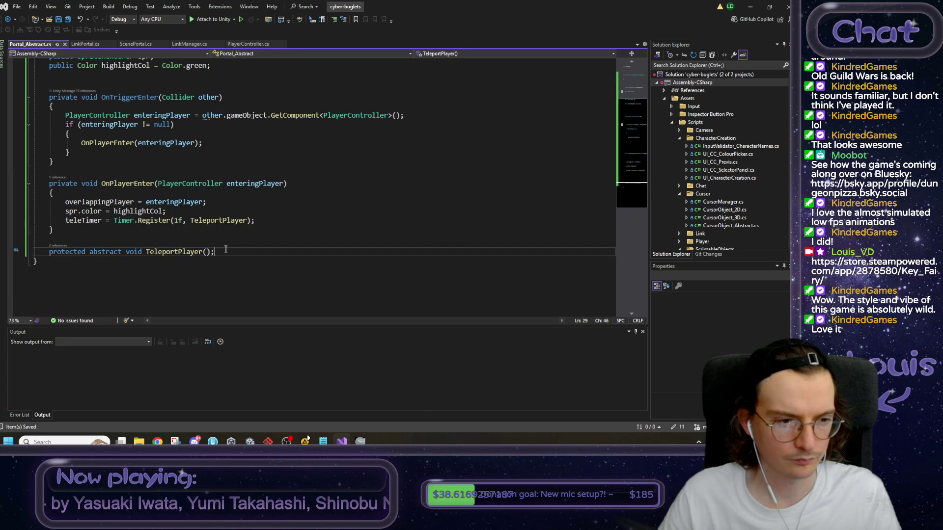
pyautogui.hotkey('ctrl', 'v')
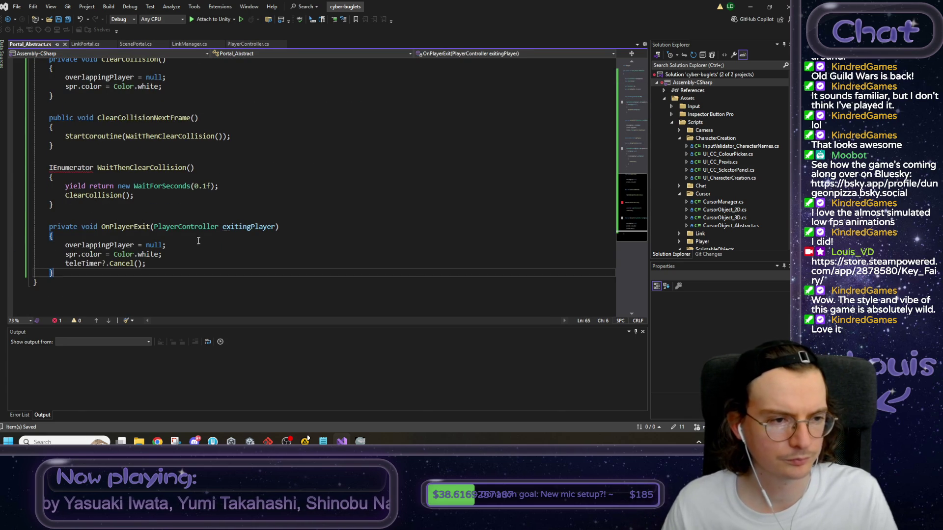
pyautogui.scroll(13, 186, 233)
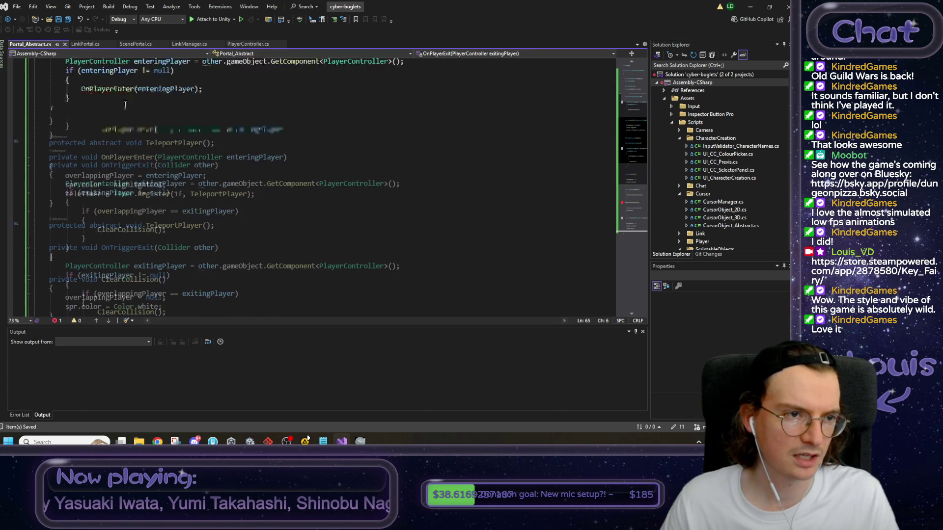
# Move the System.Collections using line from LinkPortal to the top of Portal_Abstract, then return to Unity.
pyautogui.hotkey('ctrl', 'Tab')
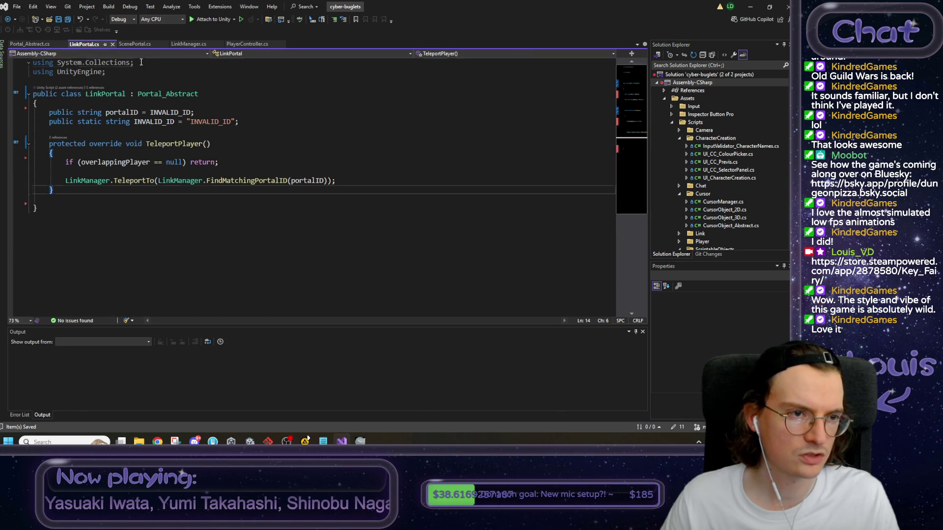
pyautogui.moveTo(141, 62); pyautogui.dragTo(7, 59)
pyautogui.hotkey('ctrl', 'c')
pyautogui.press('Delete')
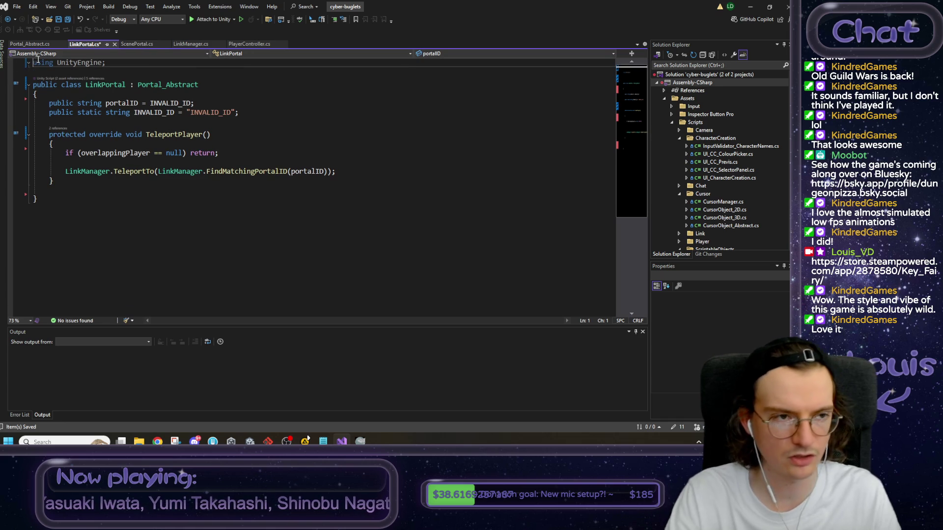
pyautogui.press('Delete')
pyautogui.hotkey('ctrl', 's')
pyautogui.click(31, 44)
pyautogui.click(116, 60)
pyautogui.hotkey('ctrl', 'v')
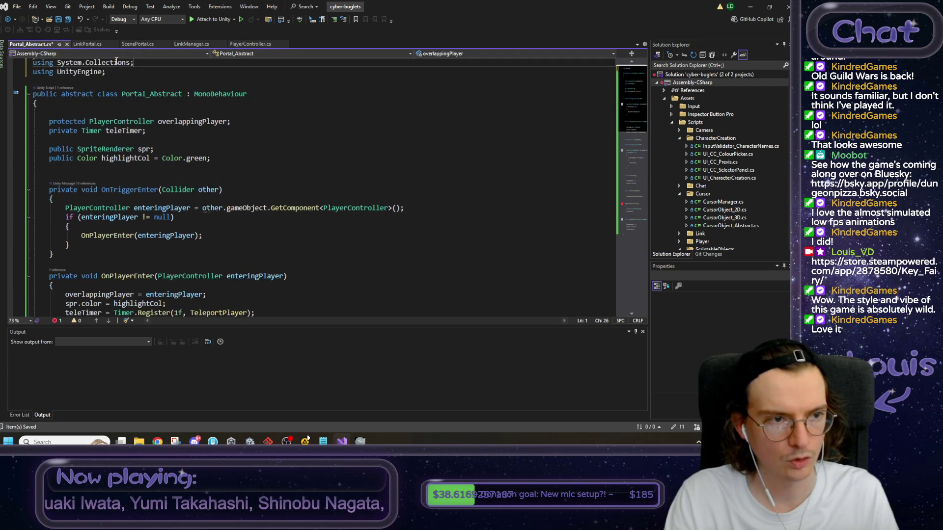
pyautogui.scroll(-15, 153, 189)
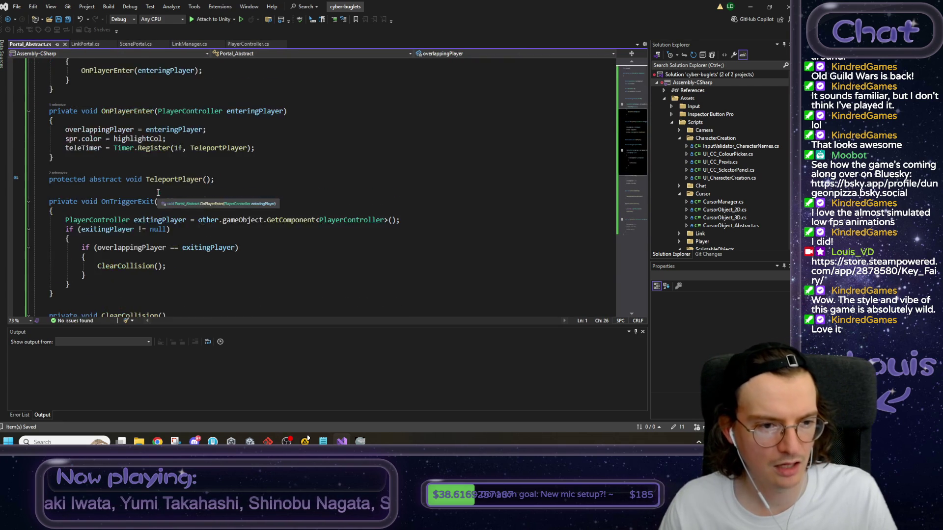
pyautogui.click(84, 44)
pyautogui.click(127, 117)
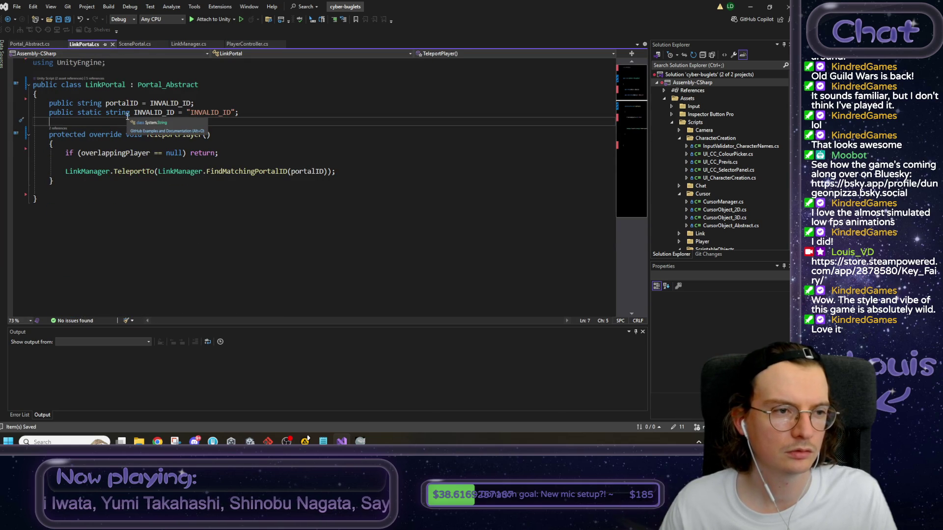
pyautogui.click(749, 6)
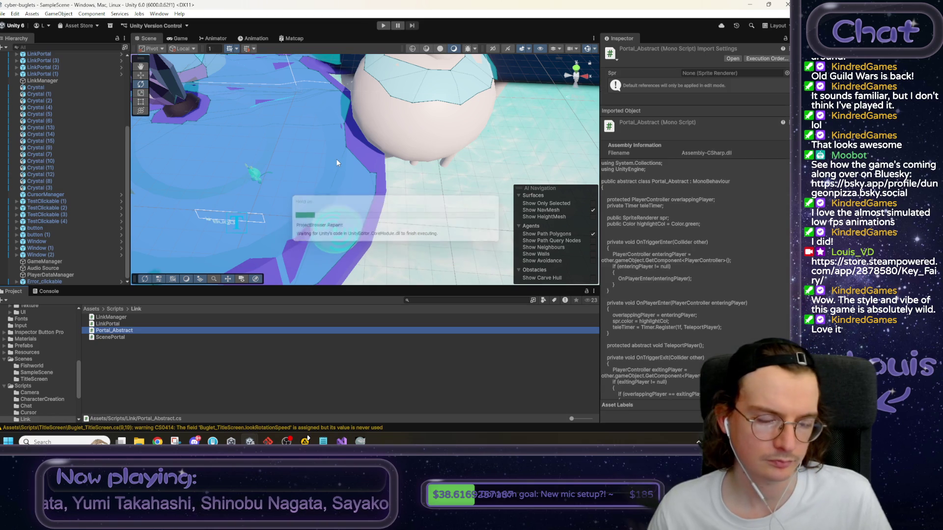
# Select the LinkPortal object and test the refactored portal in play mode.
pyautogui.click(334, 237)
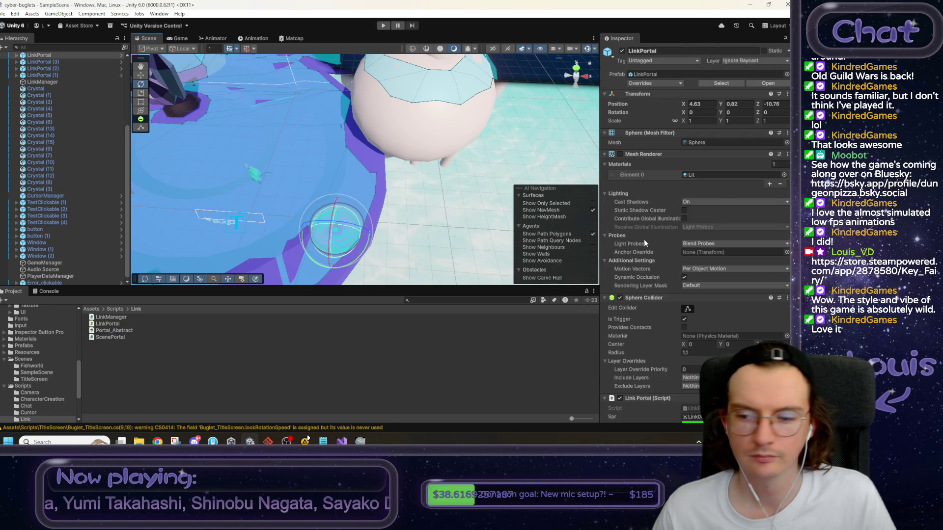
pyautogui.scroll(-3, 647, 240)
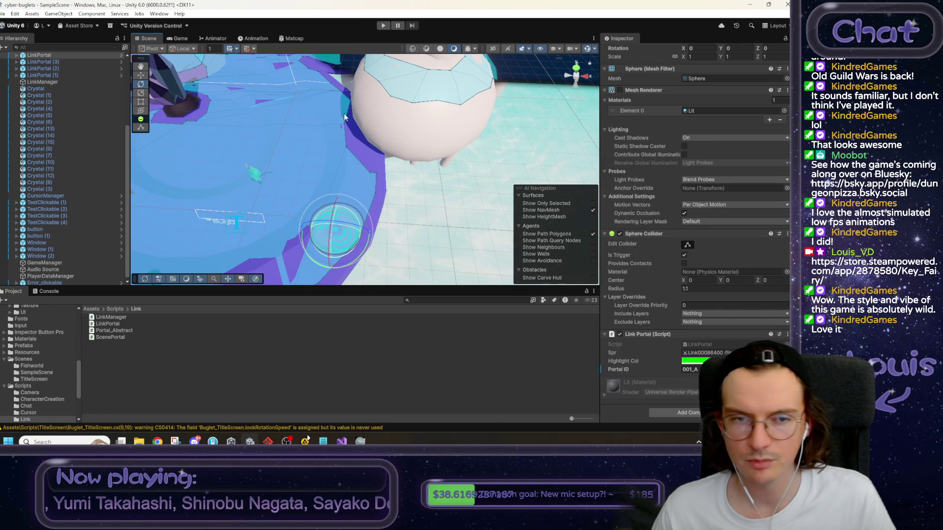
pyautogui.click(383, 26)
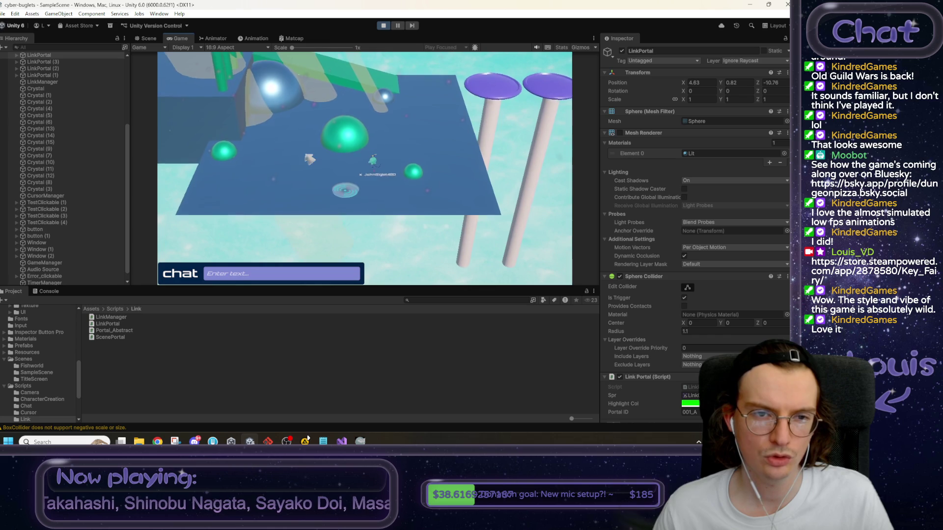
pyautogui.click(383, 25)
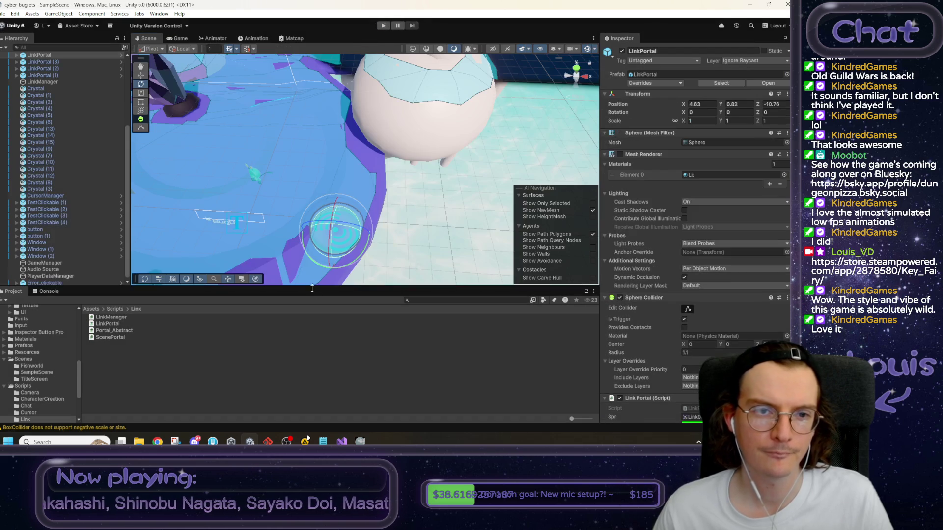
# Orbit around the platform, then bring up the maximized browser showing vgbandle.app.
pyautogui.moveTo(401, 193); pyautogui.dragTo(402, 192)
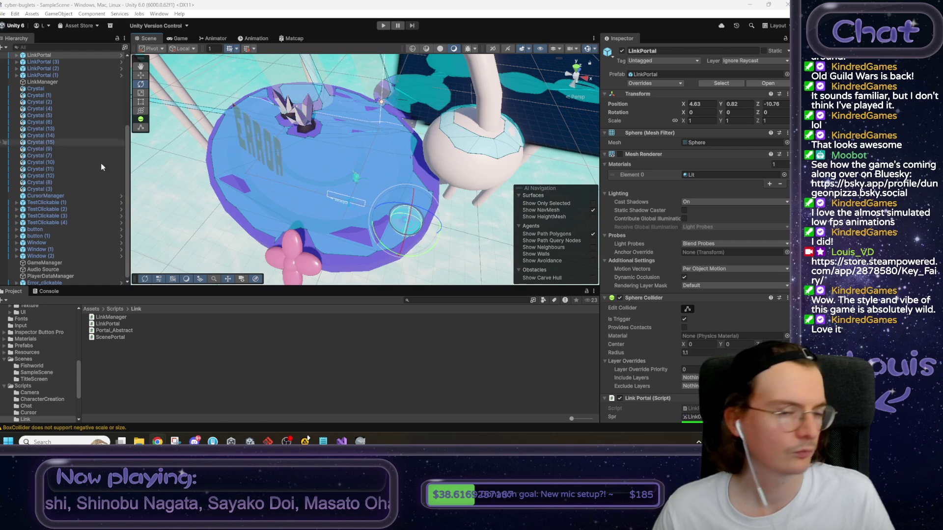
pyautogui.moveTo(360, 189); pyautogui.dragTo(410, 163)
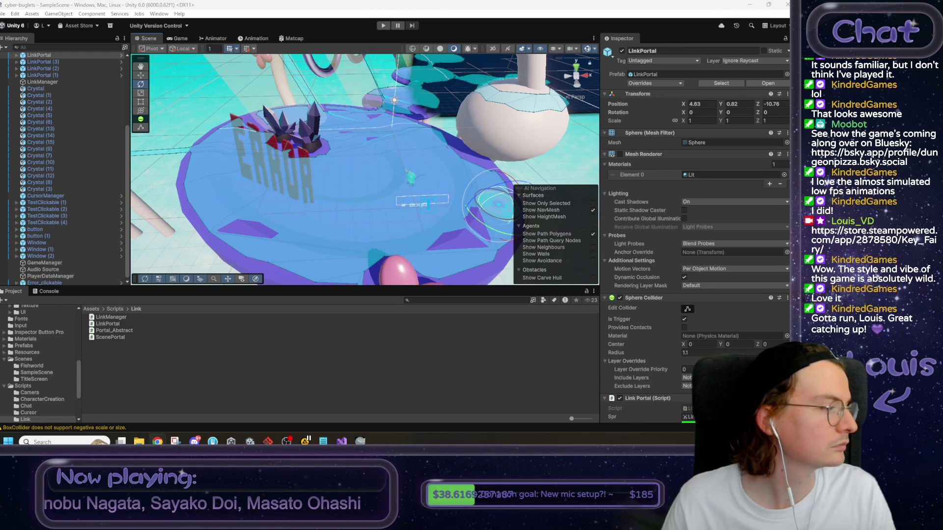
pyautogui.hotkey('alt', 'Tab')
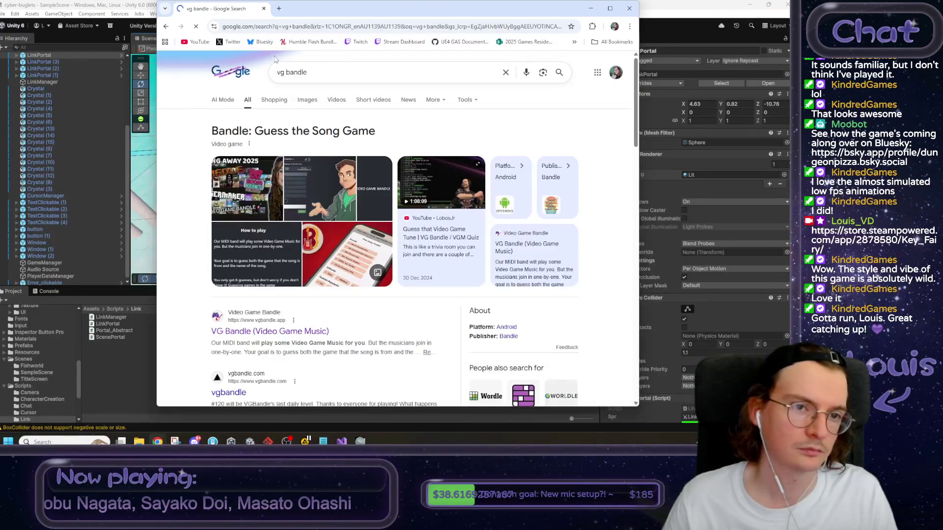
pyautogui.doubleClick(209, 14)
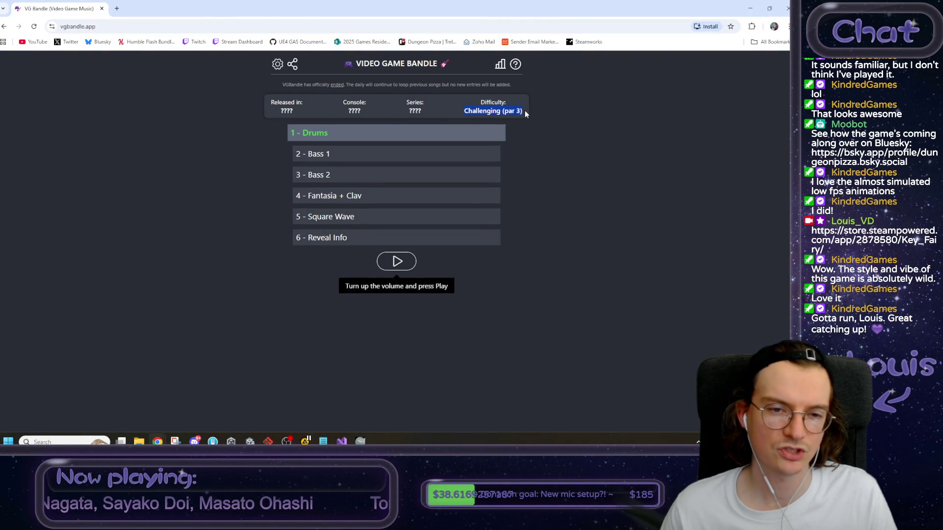
# Check the clip names and Challenging (par 3) difficulty, and play the Drums clip.
pyautogui.moveTo(328, 133); pyautogui.dragTo(299, 134)
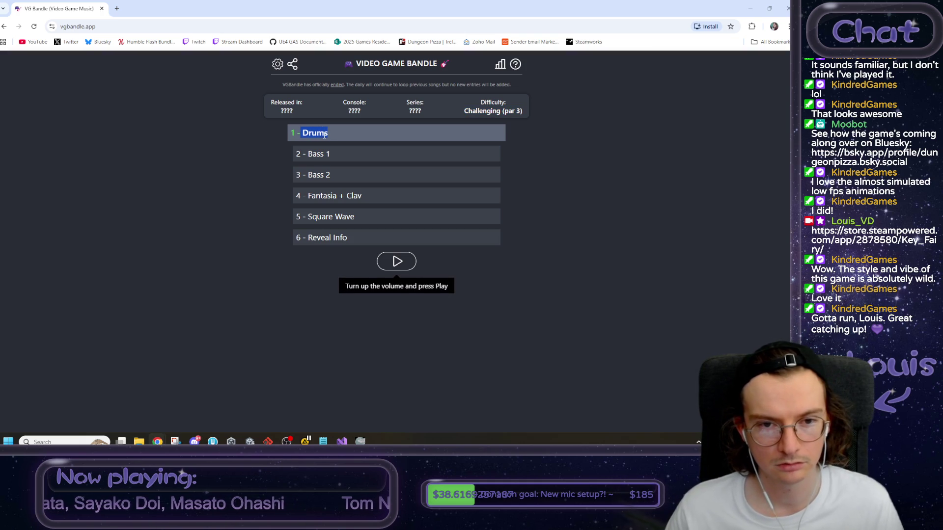
pyautogui.moveTo(331, 154); pyautogui.dragTo(302, 156)
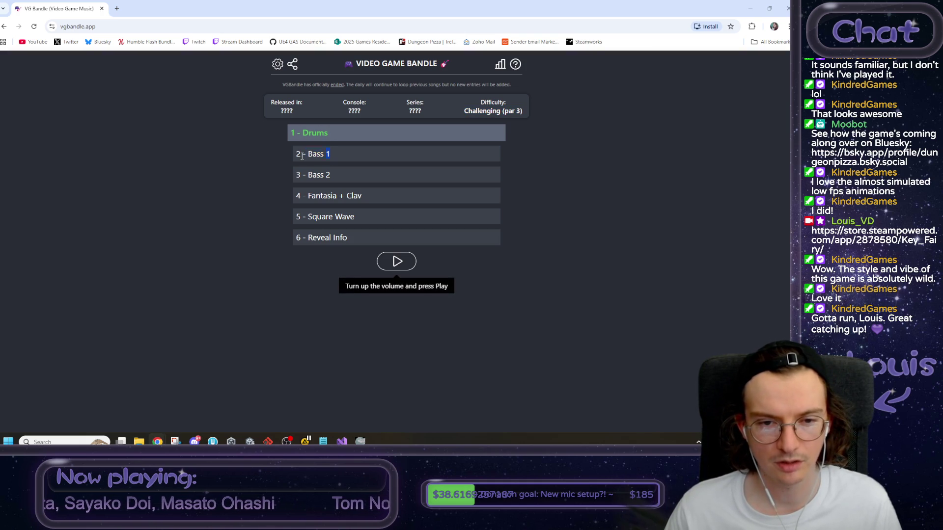
pyautogui.tripleClick(481, 111)
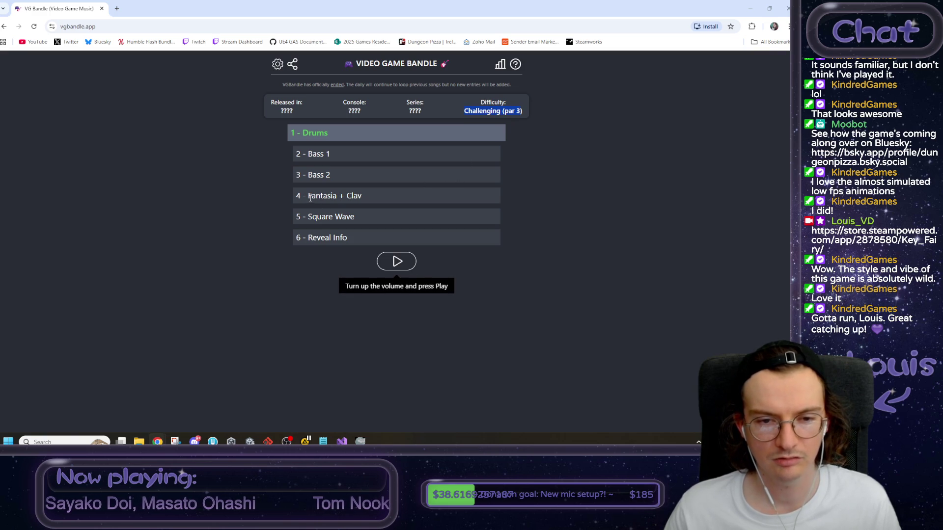
pyautogui.click(355, 120)
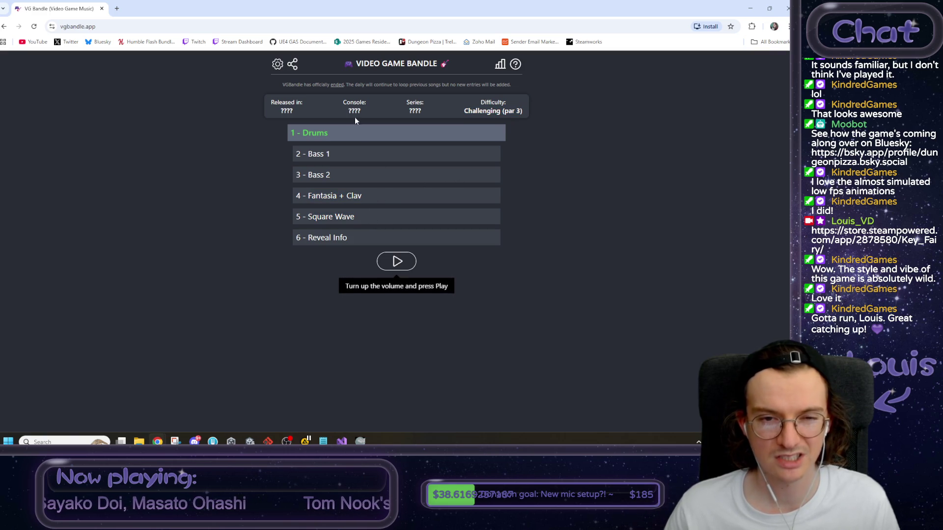
pyautogui.click(387, 264)
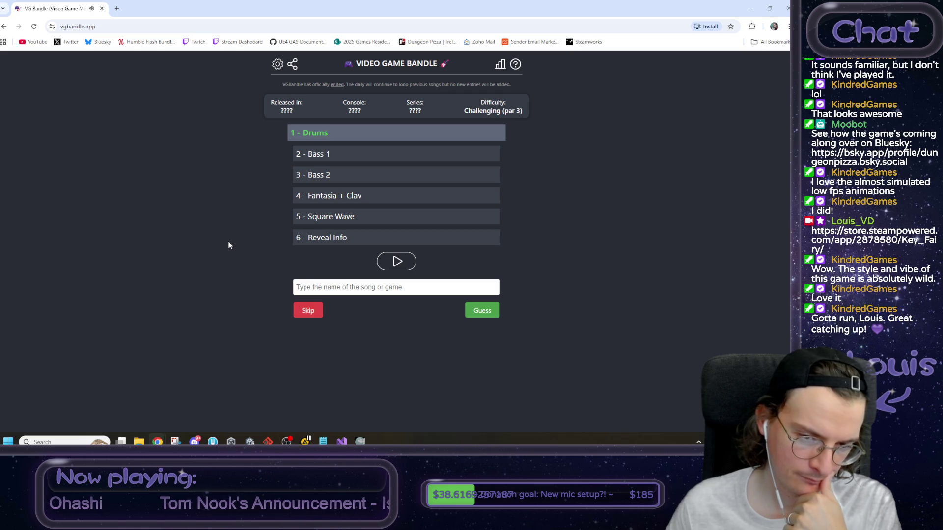
pyautogui.click(405, 265)
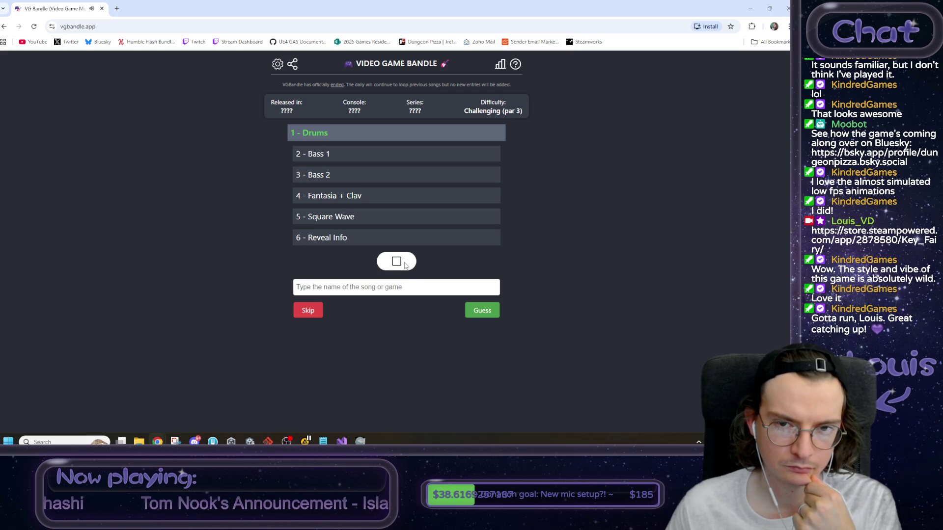
# Search 'ryu', guess Street Fighter II (SNES) - Ryu's Theme, and play the unlocked Bass 1 clip.
pyautogui.click(374, 287)
pyautogui.write('ryu')
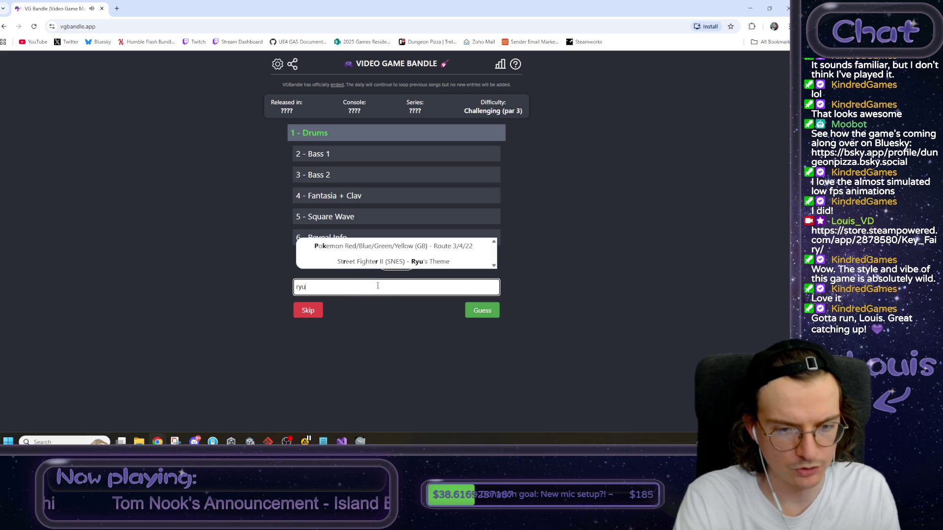
pyautogui.click(392, 261)
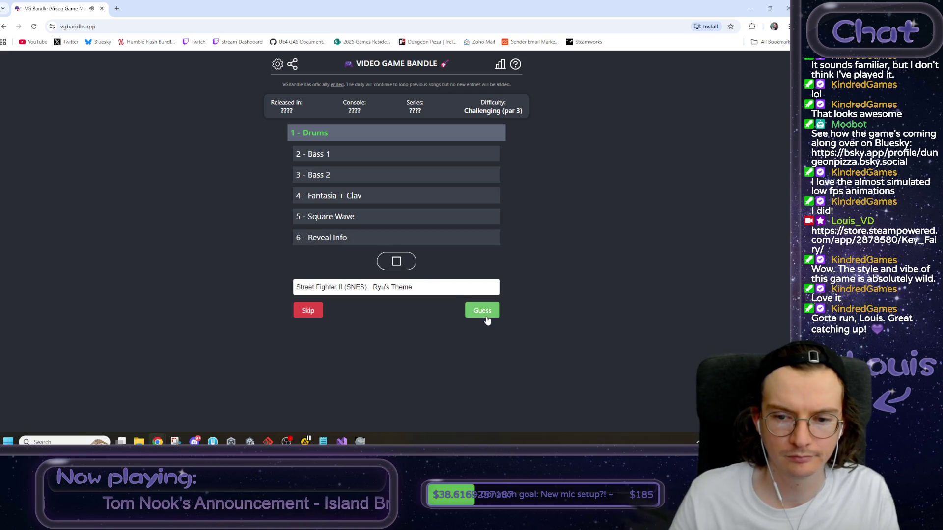
pyautogui.click(482, 310)
pyautogui.click(395, 264)
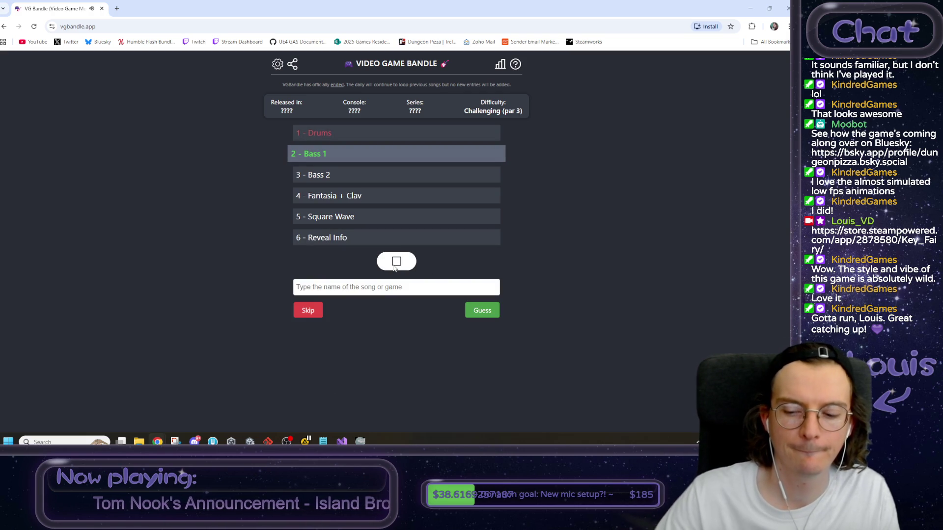
# Type 'cala' and pick Splatoon (Wii U) - Calamari Inkantation as the song guess.
pyautogui.moveTo(333, 152); pyautogui.dragTo(219, 160)
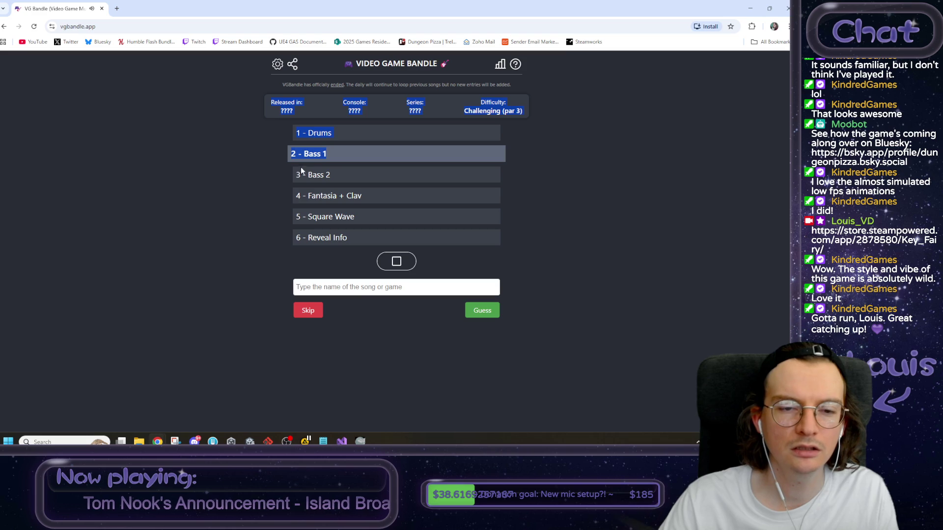
pyautogui.click(314, 133)
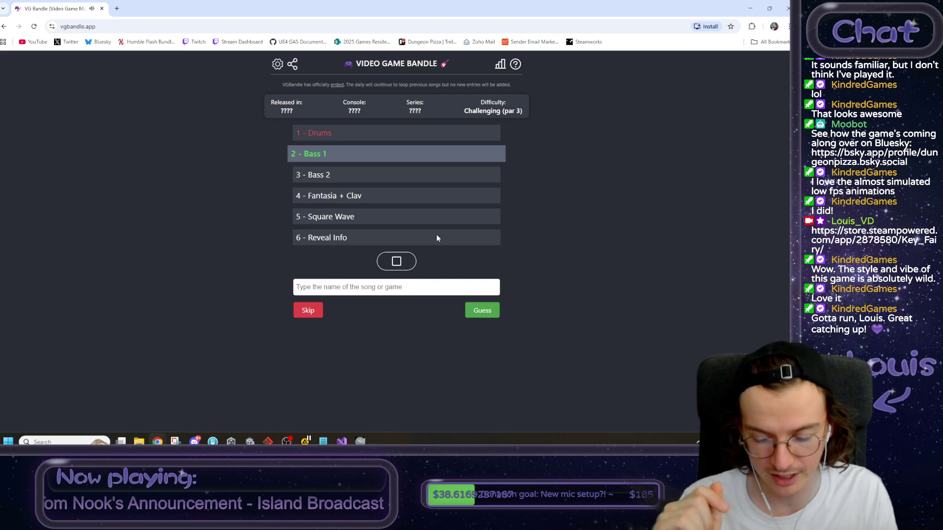
pyautogui.click(432, 287)
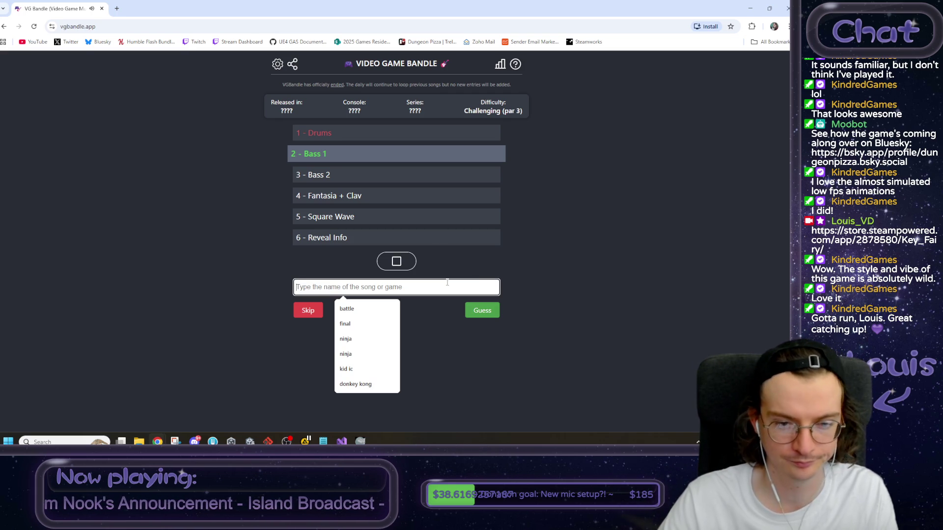
pyautogui.write('cala')
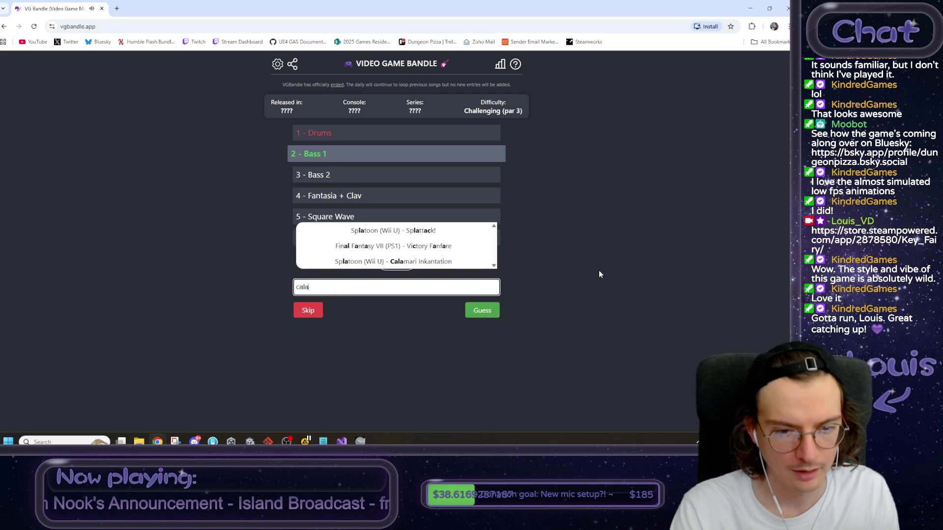
pyautogui.click(466, 261)
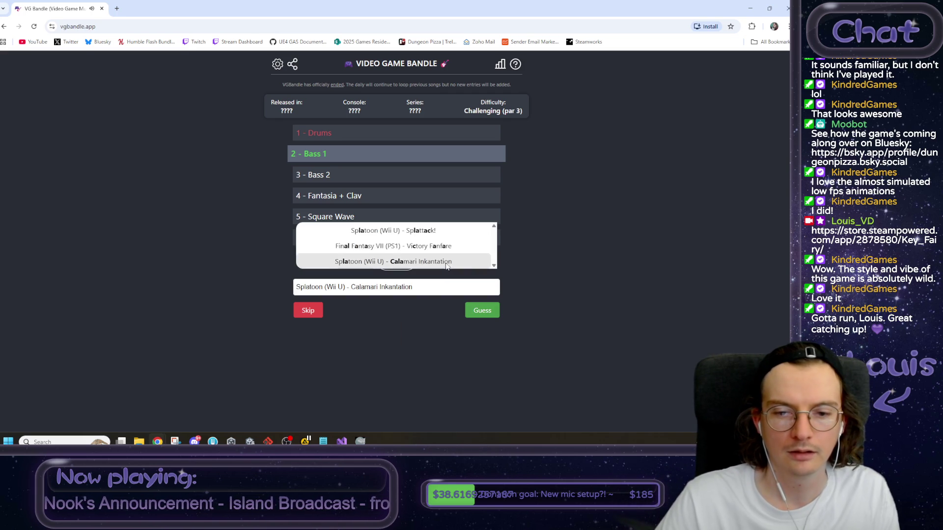
# Replay the Bass 1 clip and submit the Calamari Inkantation guess.
pyautogui.moveTo(339, 156); pyautogui.dragTo(282, 154)
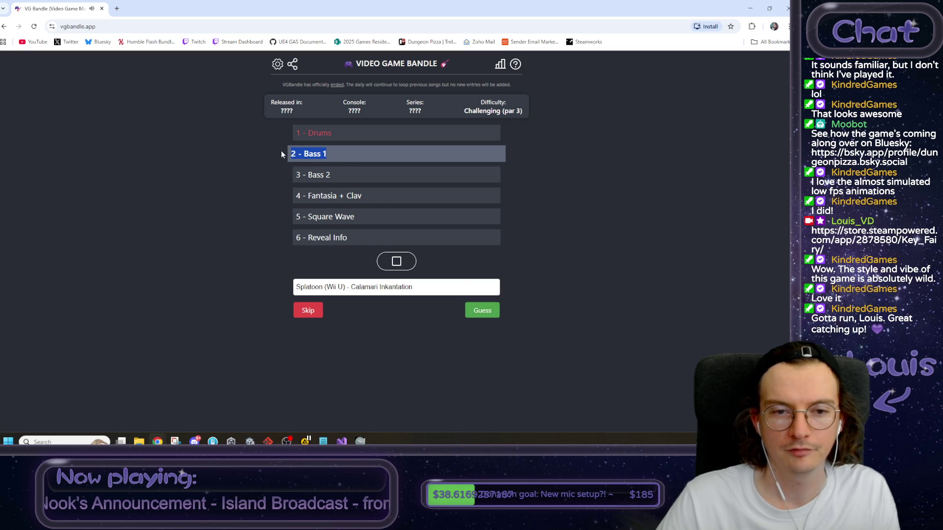
pyautogui.click(326, 154)
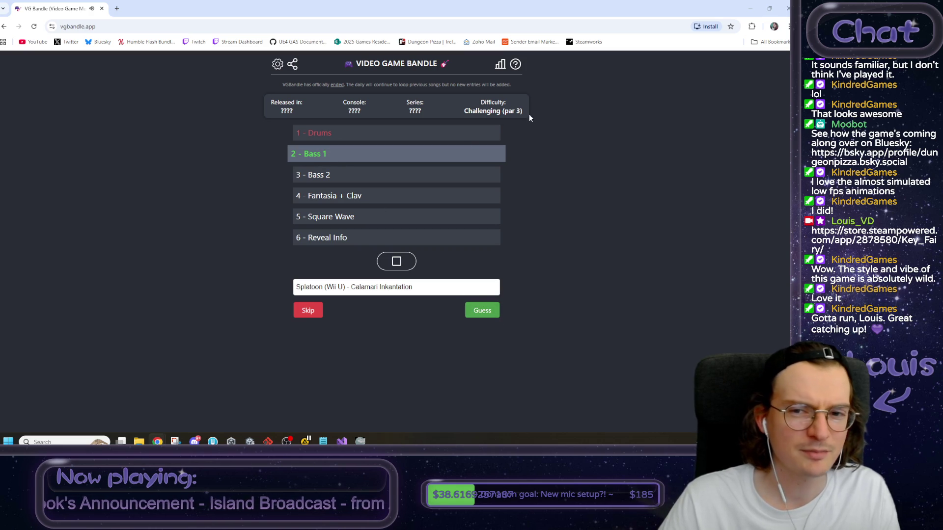
pyautogui.moveTo(529, 114); pyautogui.dragTo(464, 112)
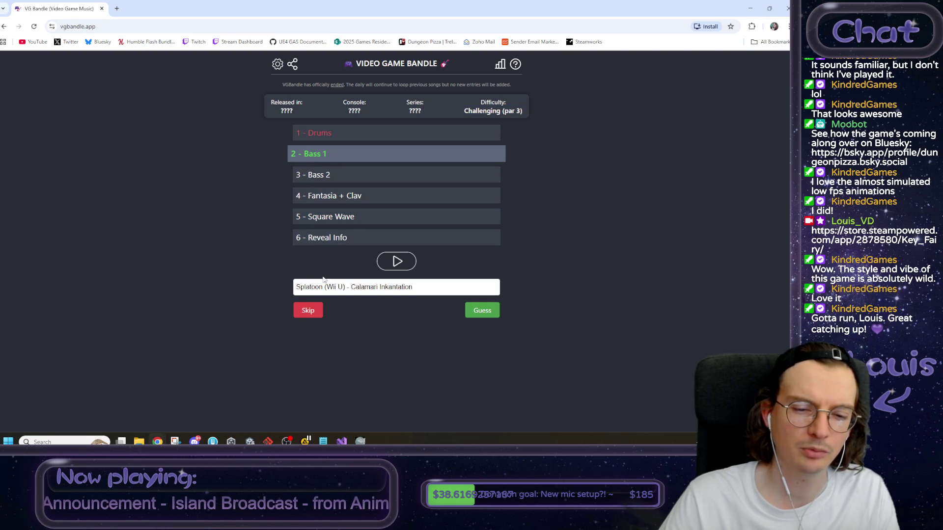
pyautogui.click(353, 289)
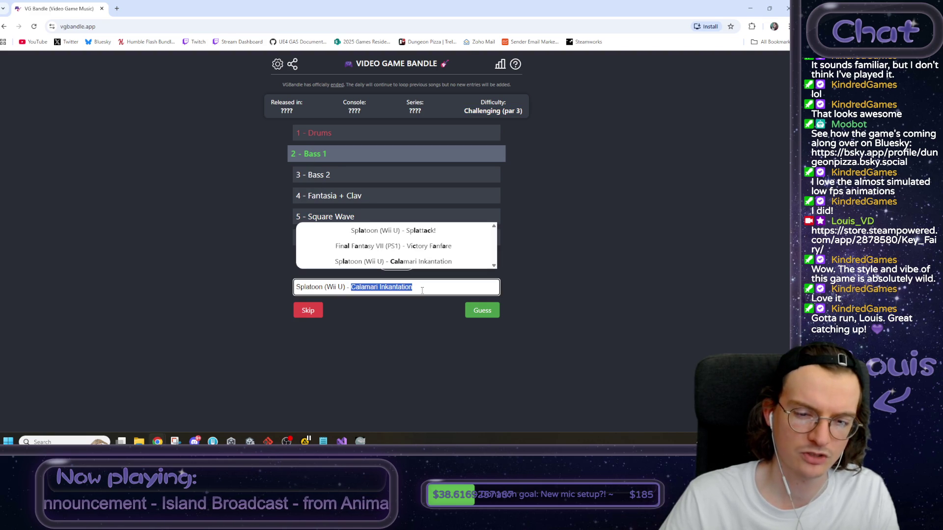
pyautogui.click(411, 317)
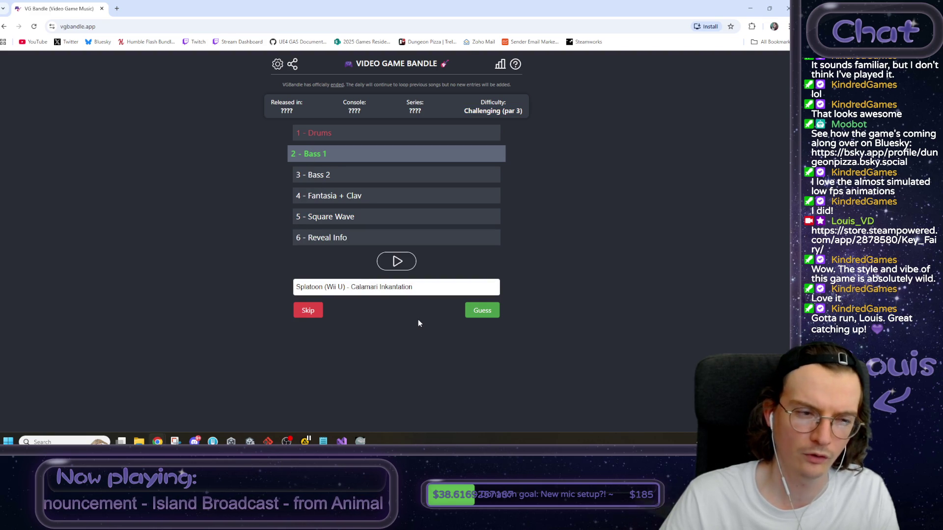
pyautogui.click(480, 317)
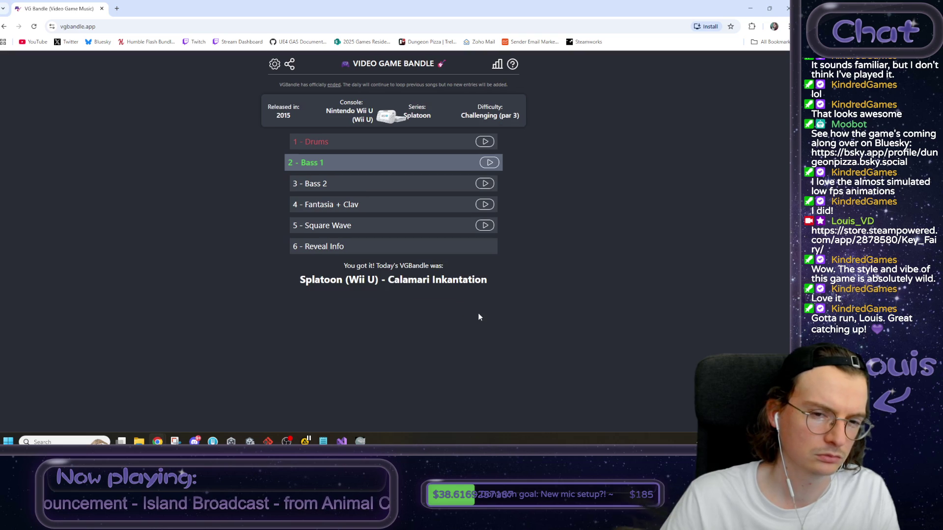
# Review the revealed 2015 Wii U Splatoon answer and statistics, then return to the Unity editor.
pyautogui.scroll(-3, 481, 318)
pyautogui.scroll(3, 481, 318)
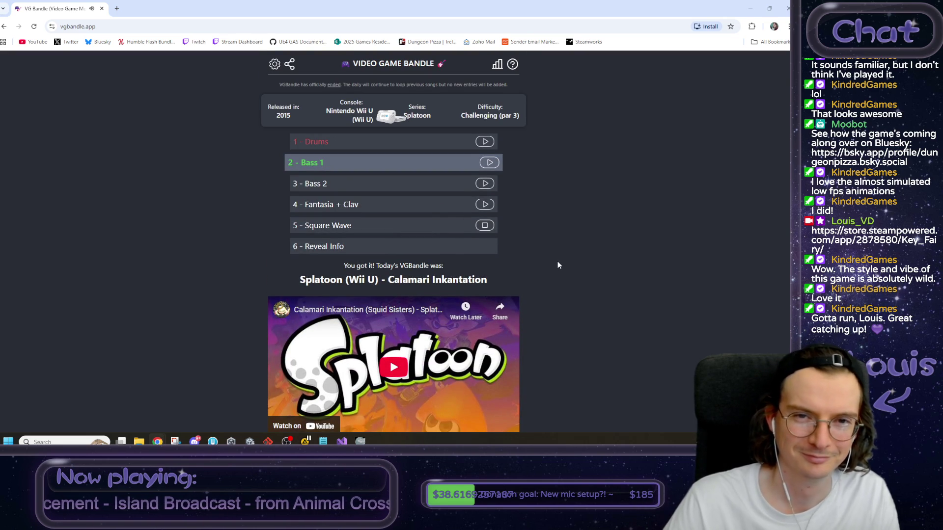
pyautogui.scroll(-3, 557, 262)
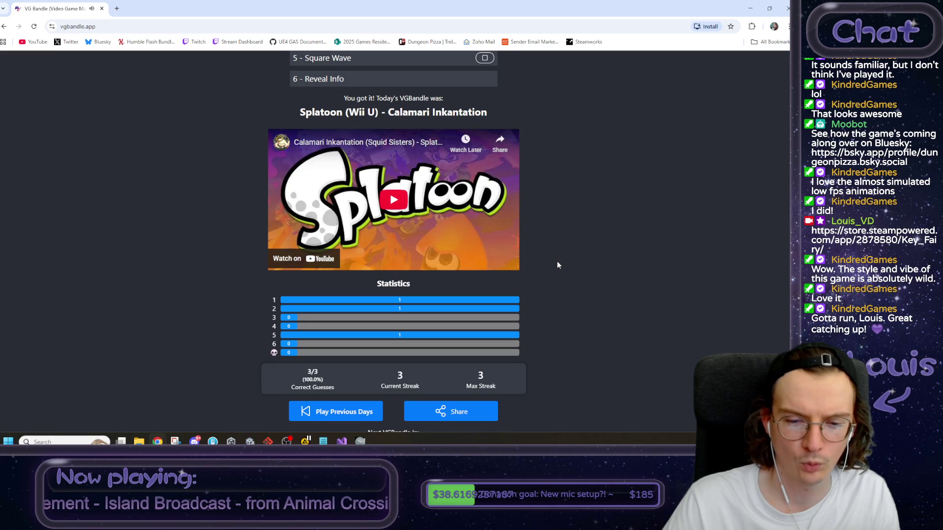
pyautogui.scroll(-1, 557, 265)
pyautogui.scroll(4, 562, 265)
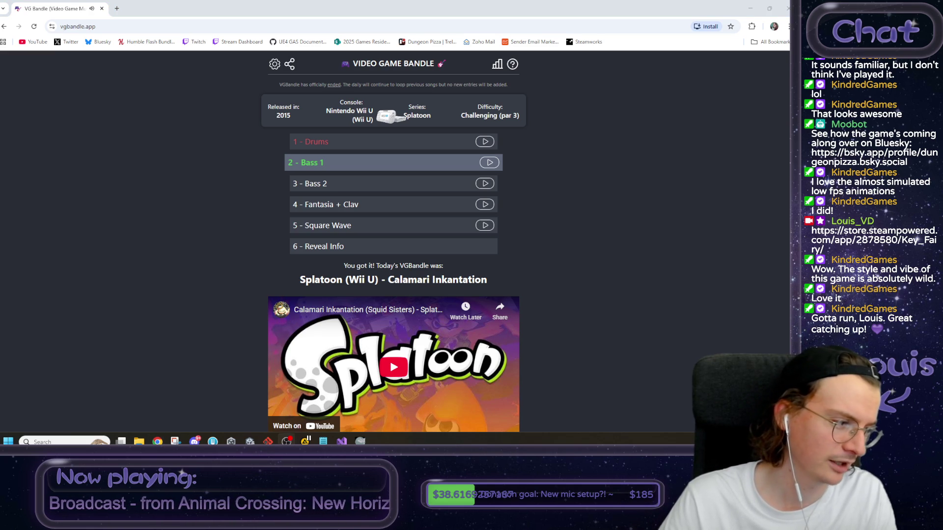
pyautogui.click(286, 441)
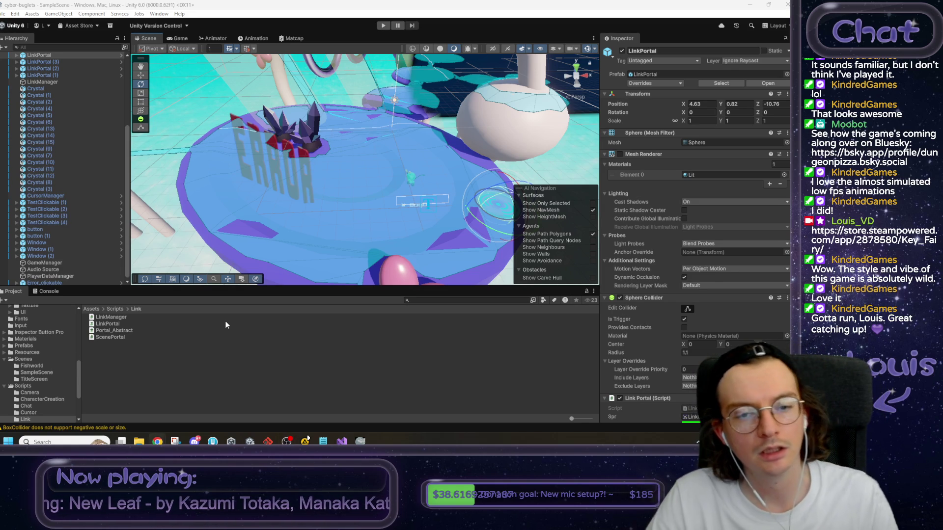
# Open ScenePortal.cs from Assets > Scripts > Link in Visual Studio and select its MonoBehaviour base class.
pyautogui.click(214, 113)
pyautogui.moveTo(214, 114); pyautogui.dragTo(214, 132)
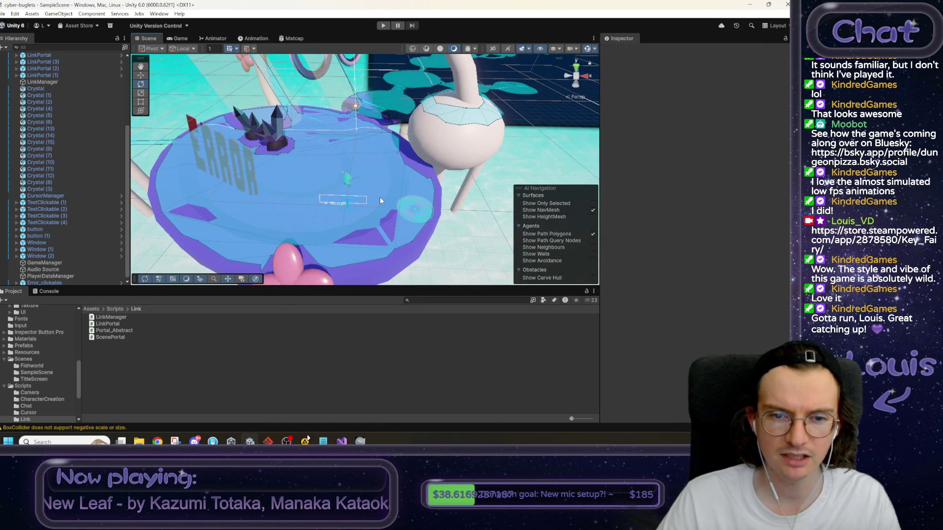
pyautogui.click(122, 337)
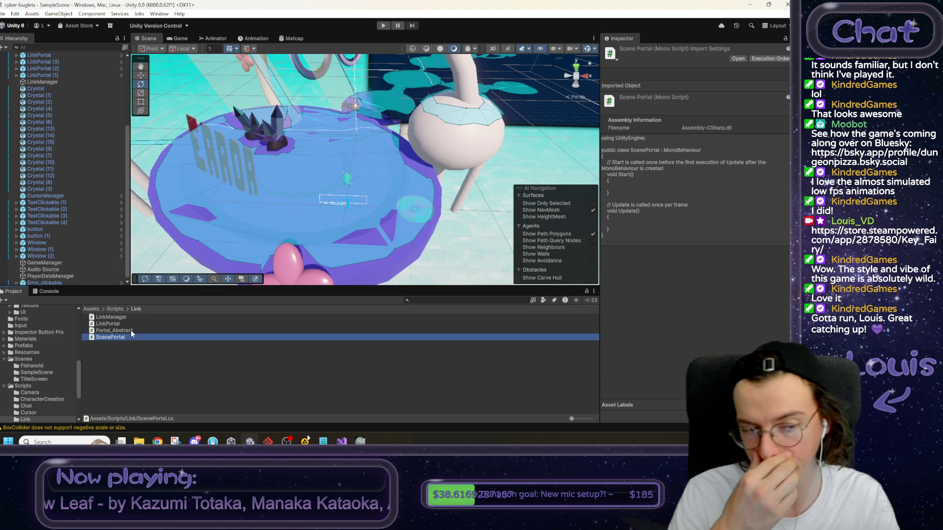
pyautogui.doubleClick(117, 334)
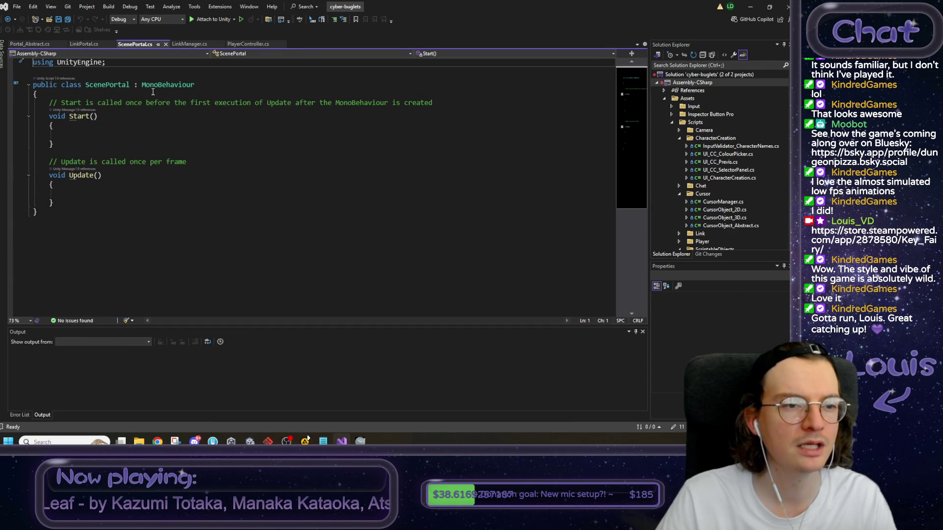
pyautogui.doubleClick(153, 87)
# Make ScenePortal extend Portal_Abstract, delete its Start and Update methods, and save.
pyautogui.write('Port')
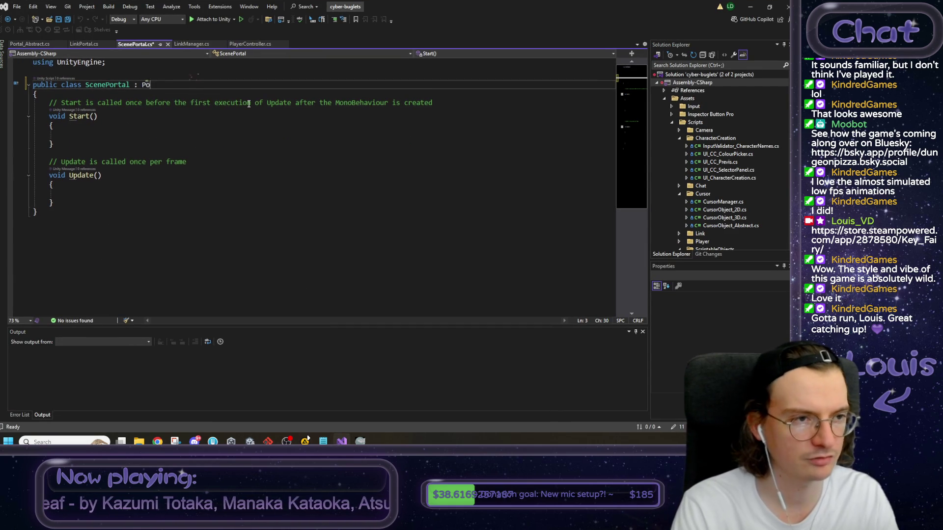
pyautogui.press('Tab')
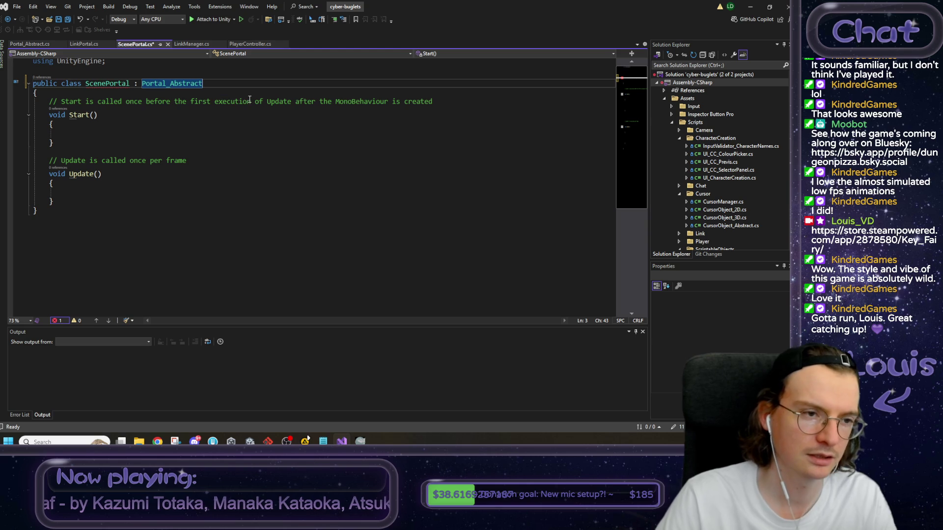
pyautogui.moveTo(62, 204); pyautogui.dragTo(50, 99)
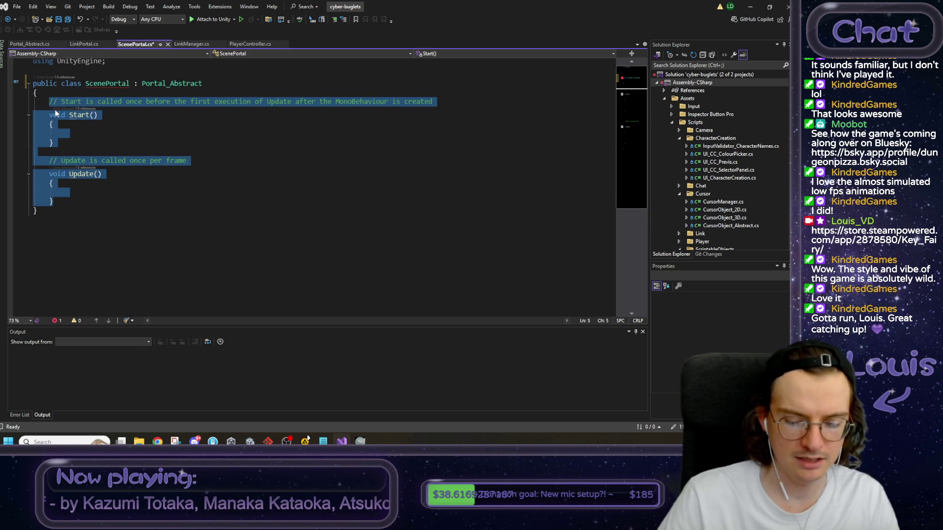
pyautogui.press('Delete')
pyautogui.hotkey('ctrl', 's')
# Copy the TeleportPlayer() method from LinkPortal.cs into ScenePortal.
pyautogui.hotkey('ctrl', 'Tab')
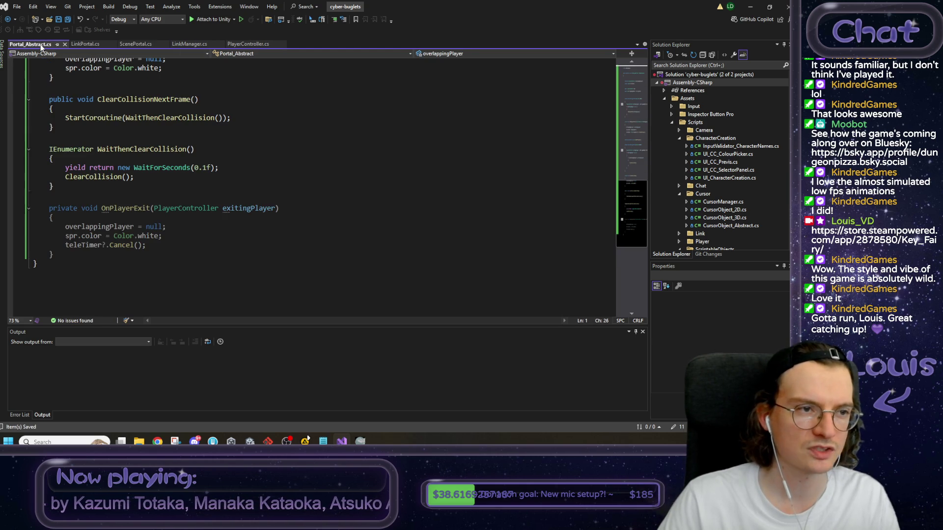
pyautogui.scroll(1, 126, 177)
pyautogui.click(84, 44)
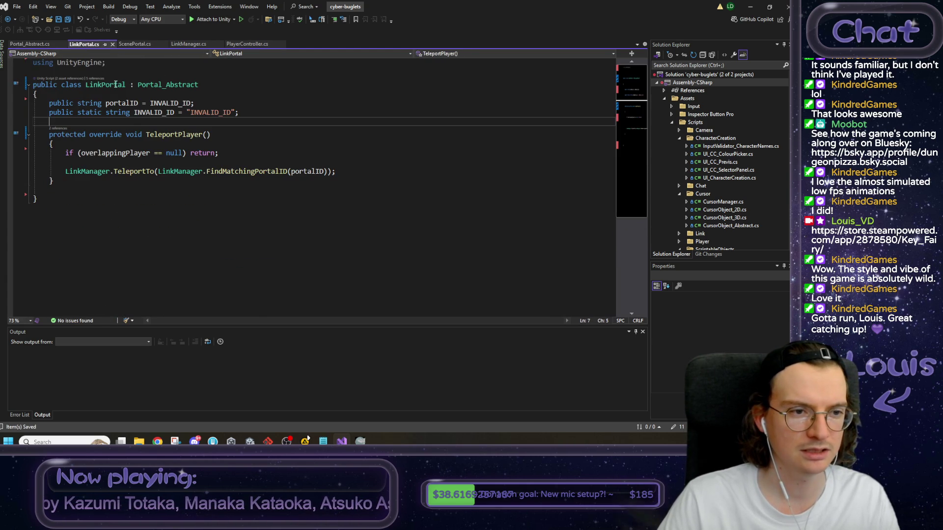
pyautogui.moveTo(53, 181); pyautogui.dragTo(51, 136)
pyautogui.hotkey('ctrl', 'c')
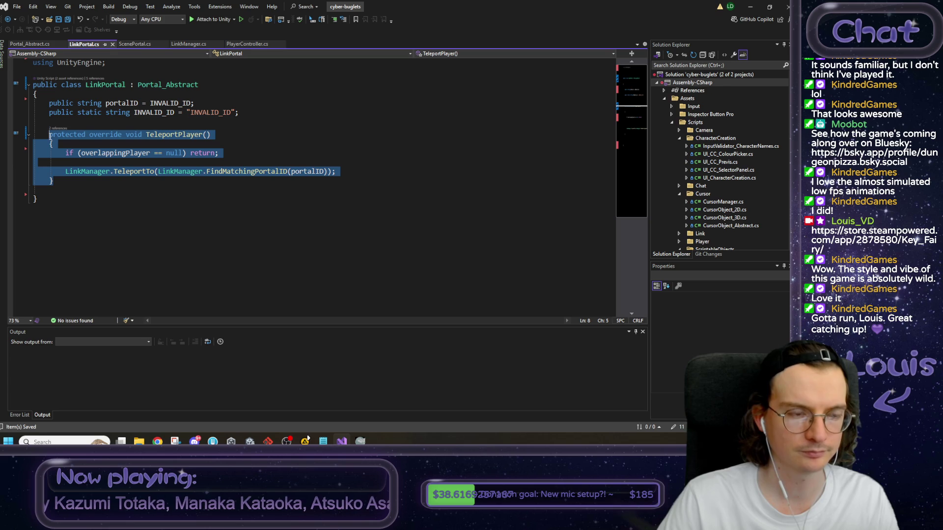
pyautogui.click(135, 45)
pyautogui.hotkey('ctrl', 'v')
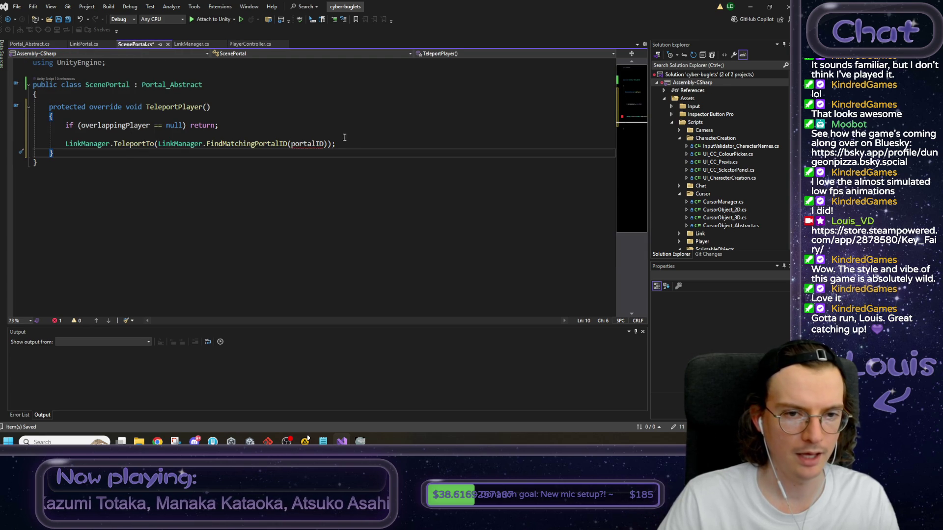
# Delete the LinkManager.TeleportTo line, save, and open UI_CharacterCreation.cs.
pyautogui.click(345, 143)
pyautogui.hotkey('shift', 'Home')
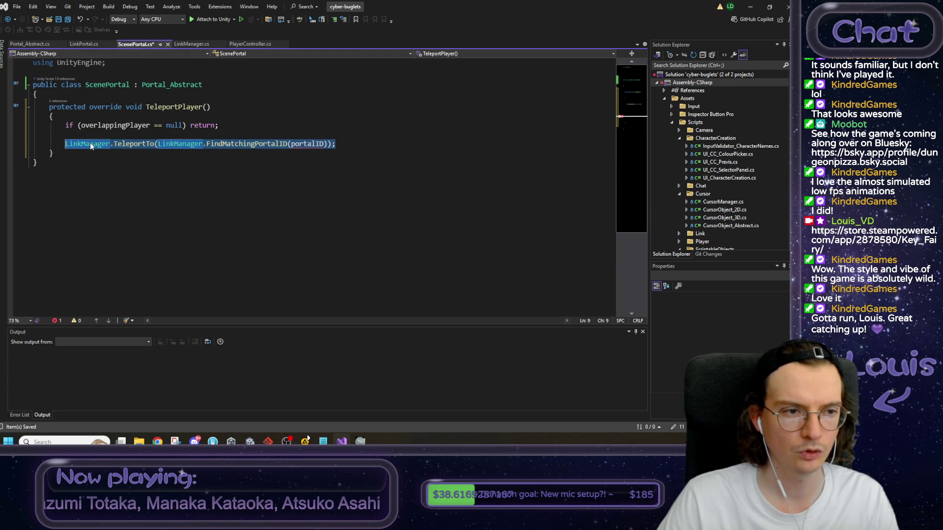
pyautogui.press('Delete')
pyautogui.hotkey('ctrl', 's')
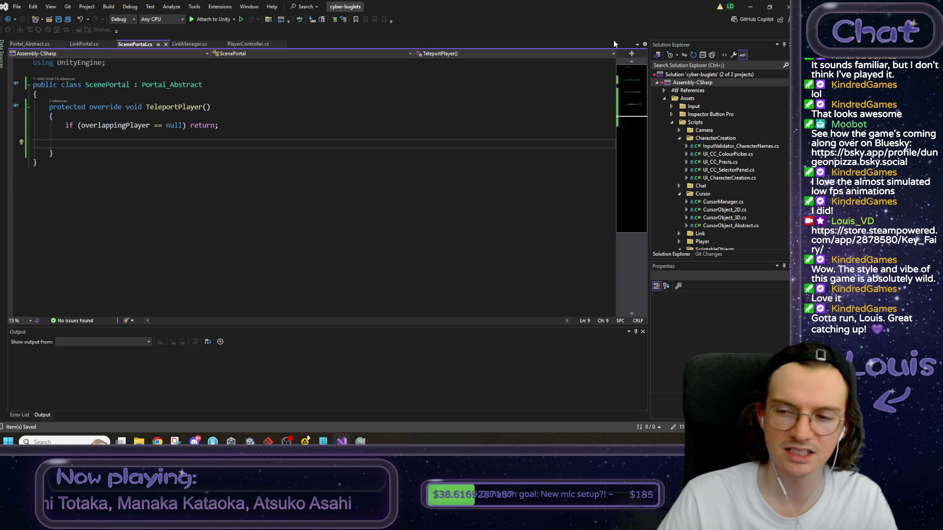
pyautogui.scroll(-2, 704, 190)
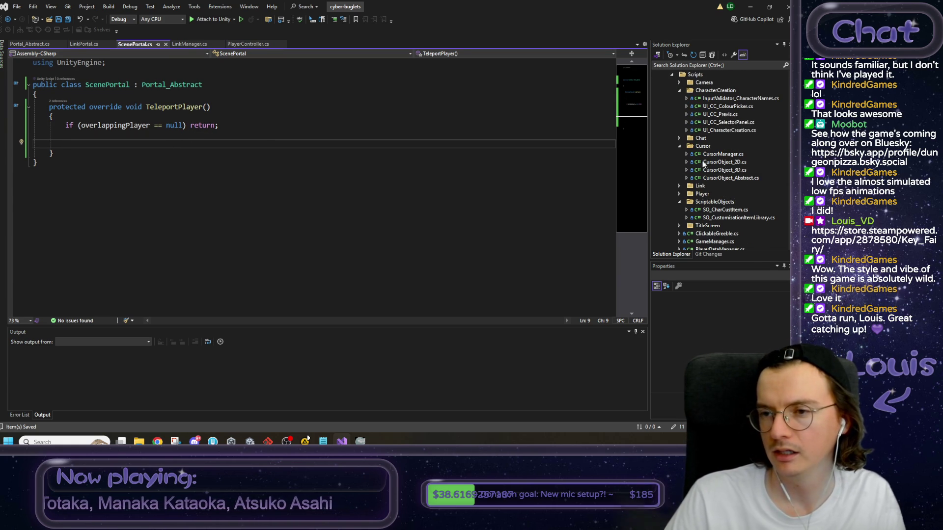
pyautogui.scroll(1, 704, 164)
pyautogui.scroll(1, 686, 93)
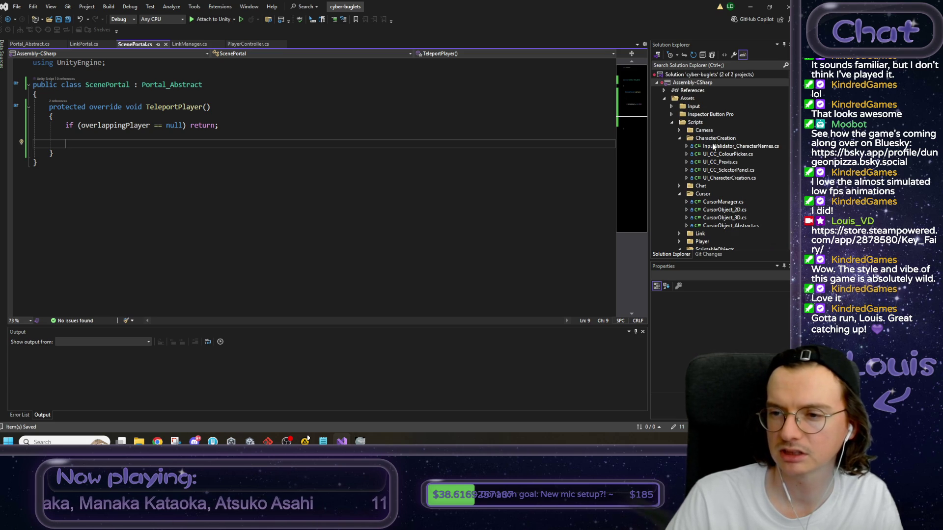
pyautogui.doubleClick(722, 178)
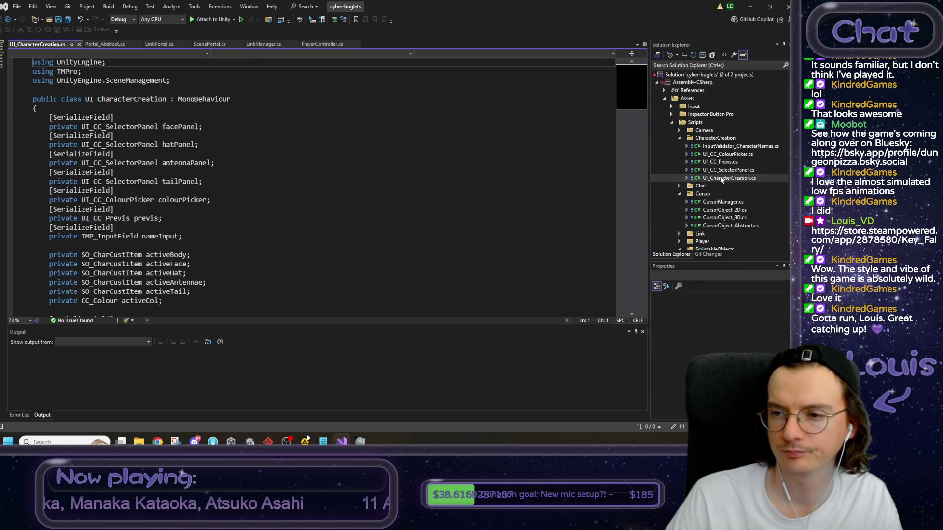
# Copy DoneButtonClicked's name check, SetCharacterData call and LoadScene("SampleScene") lines.
pyautogui.scroll(-7, 146, 196)
pyautogui.scroll(-10, 145, 196)
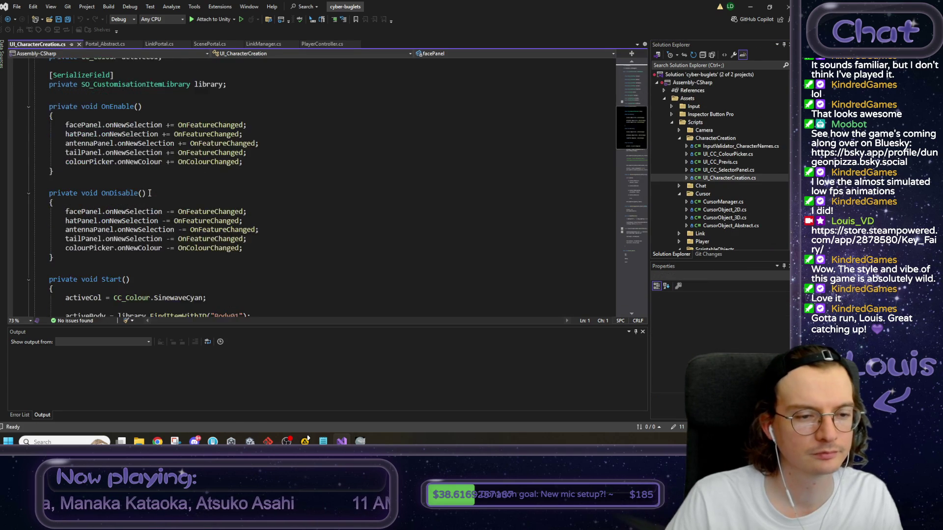
pyautogui.scroll(-9, 148, 183)
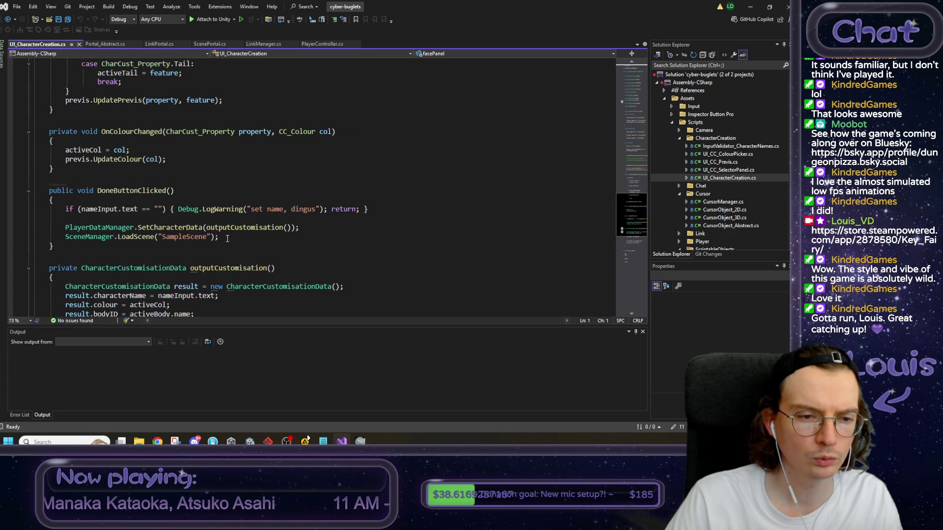
pyautogui.moveTo(228, 238)
pyautogui.mouseDown()
pyautogui.moveTo(118, 237)
pyautogui.moveTo(65, 209)
pyautogui.mouseUp()
pyautogui.hotkey('ctrl', 'c')
pyautogui.click(210, 44)
# Paste the copied lines into TeleportPlayer and delete the PlayerDataManager character-data line.
pyautogui.hotkey('ctrl', 'v')
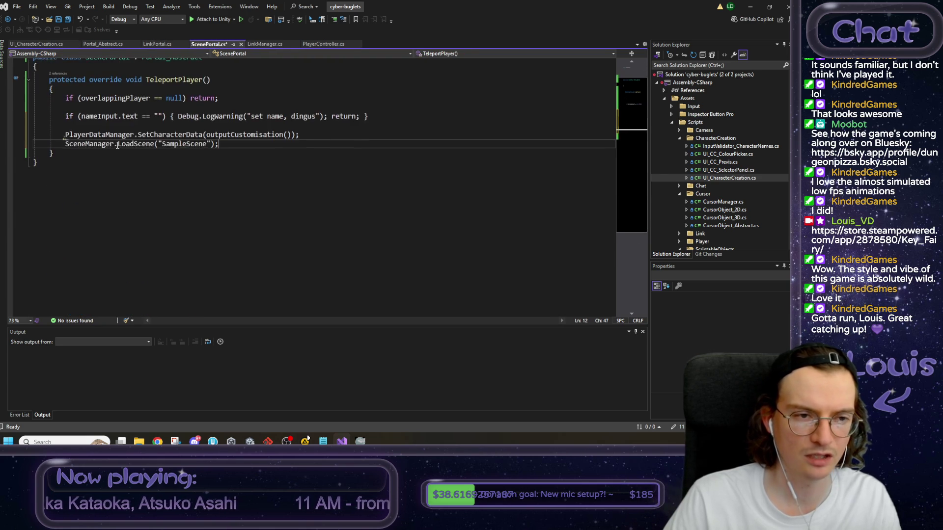
pyautogui.scroll(1, 221, 147)
pyautogui.moveTo(307, 162); pyautogui.dragTo(34, 155)
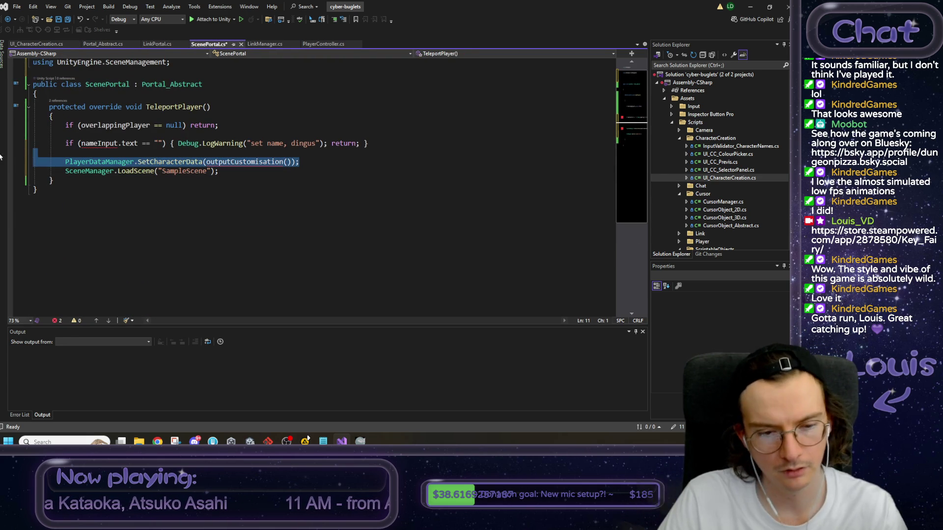
pyautogui.press('BackSpace')
pyautogui.click(103, 143)
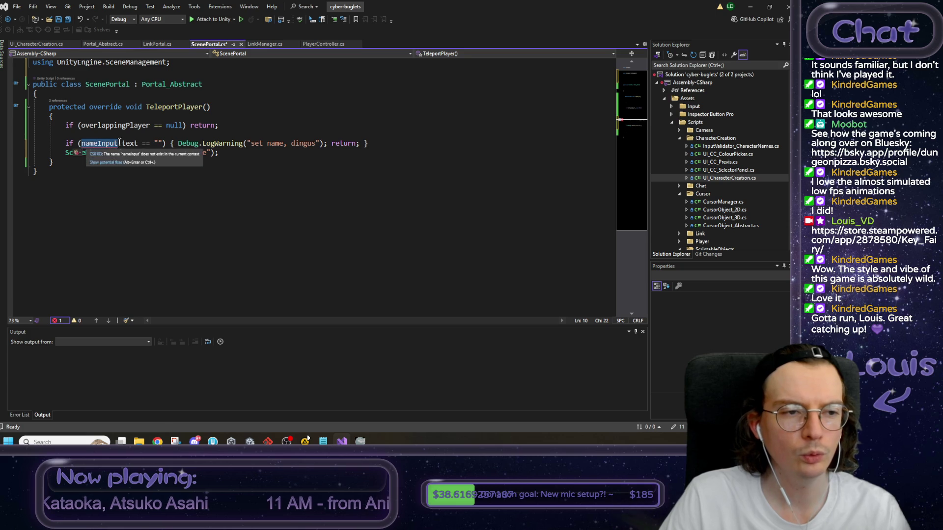
# Add a [SerializeField] attribute under ScenePortal's opening class brace.
pyautogui.scroll(1, 88, 113)
pyautogui.click(79, 103)
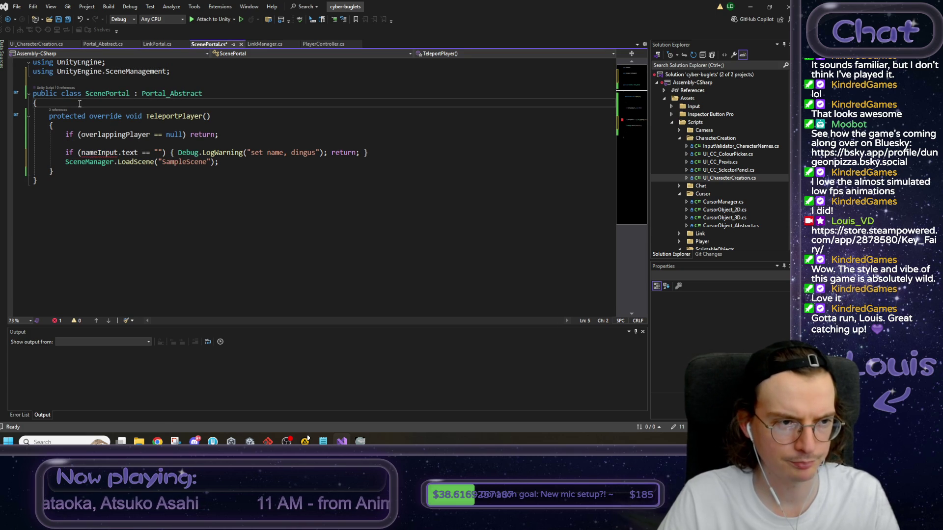
pyautogui.press('Return')
pyautogui.press('Return')
pyautogui.write('[S')
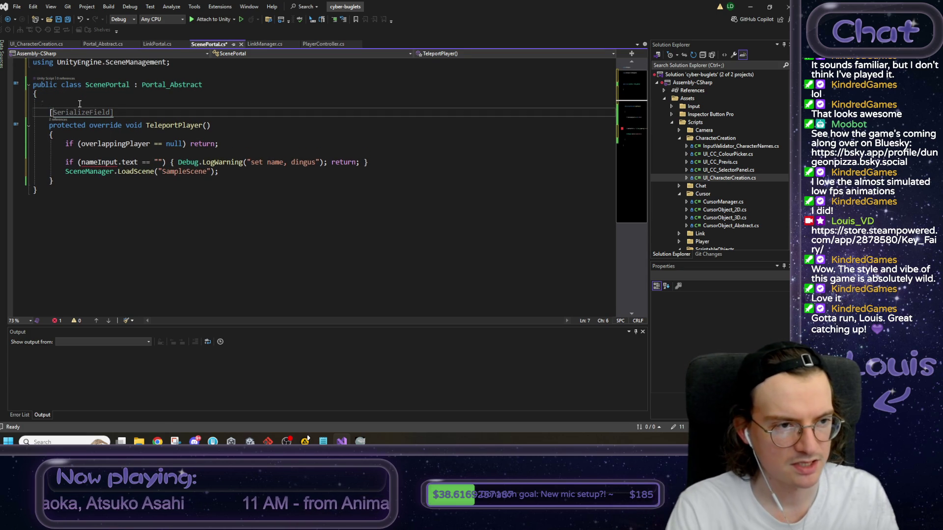
pyautogui.press('Return')
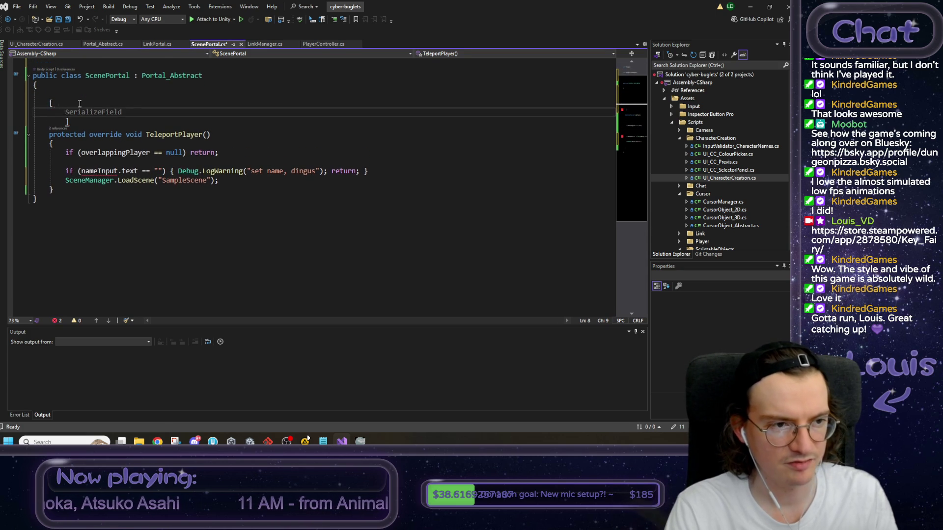
pyautogui.hotkey('ctrl', 'z')
pyautogui.write('Ser')
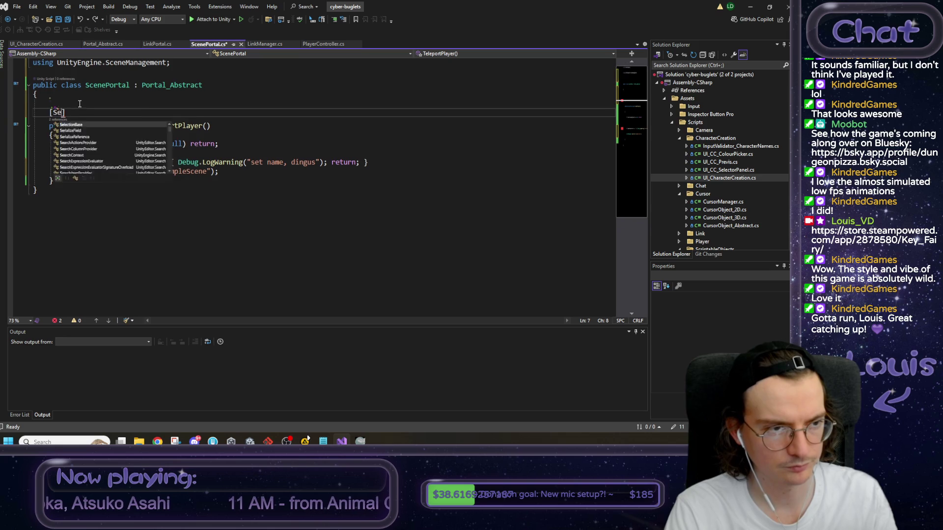
pyautogui.press('Tab')
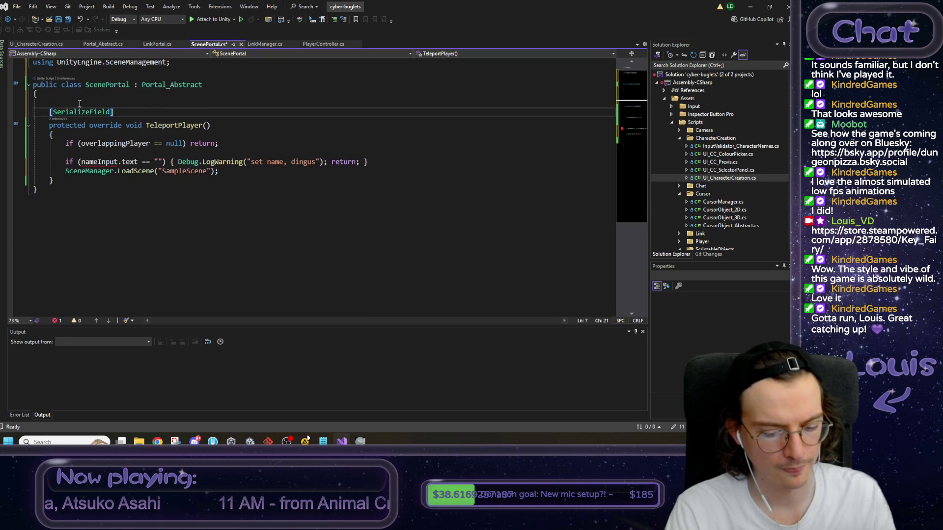
pyautogui.press('Return')
# Declare the serialized field as a private string named warpToScene.
pyautogui.write('private Scene _scene;')
pyautogui.hotkey('ctrl', 'Left')
pyautogui.hotkey('ctrl', 'Left')
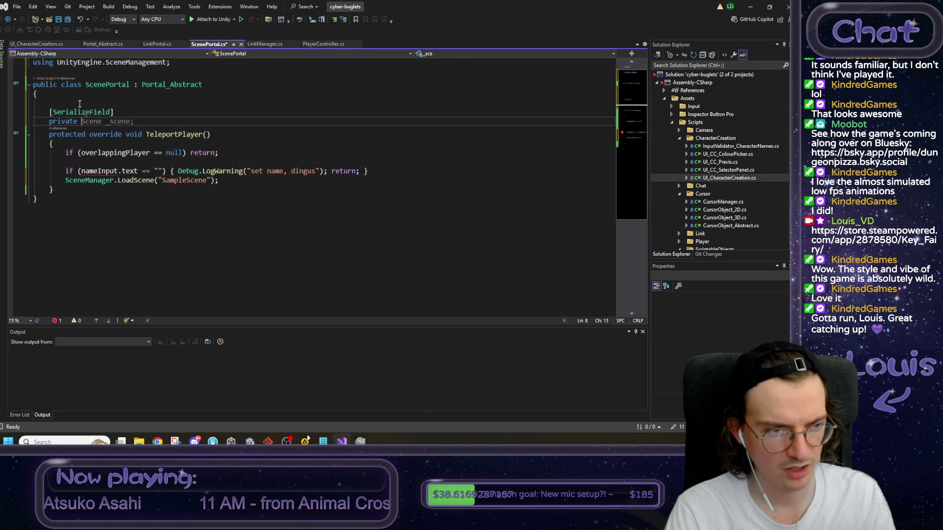
pyautogui.write('string scene')
pyautogui.press('BackSpace')
pyautogui.press('BackSpace')
pyautogui.press('BackSpace')
pyautogui.write('ta')
pyautogui.press('BackSpace')
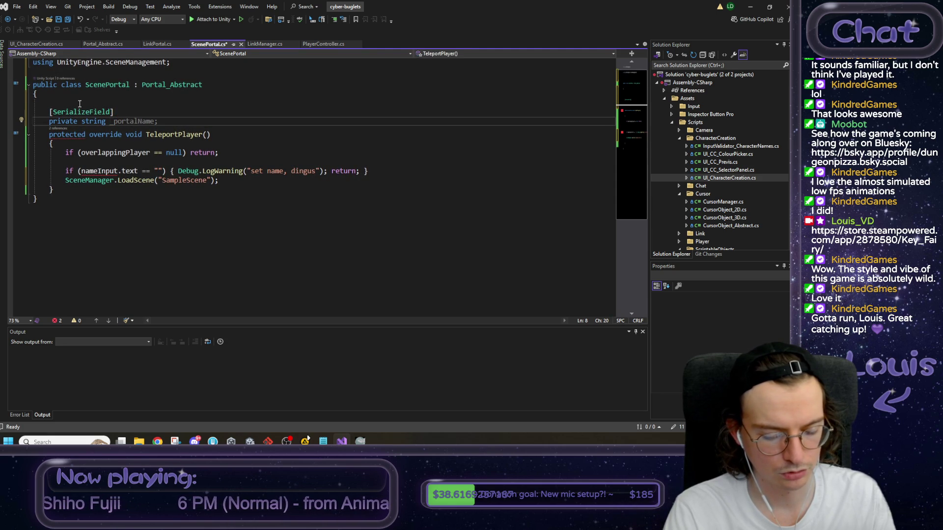
pyautogui.write('warpToS')
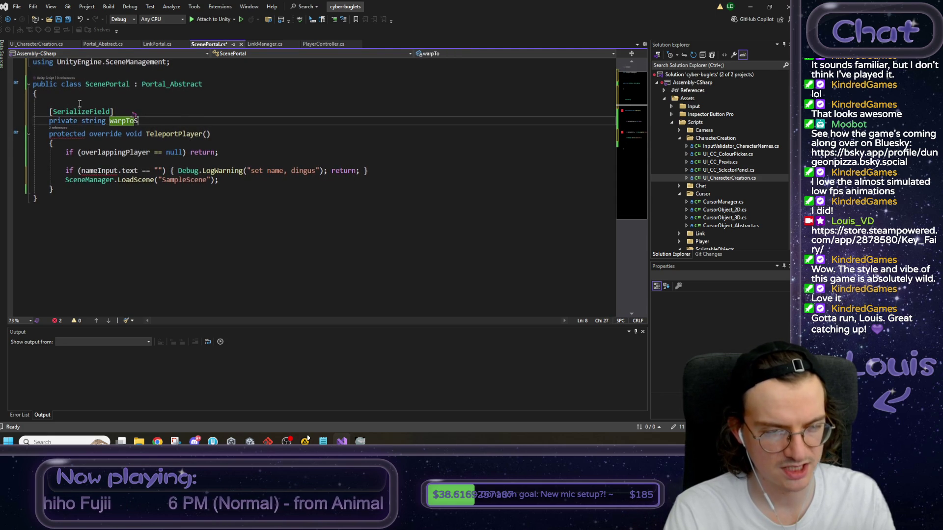
pyautogui.write('cene')
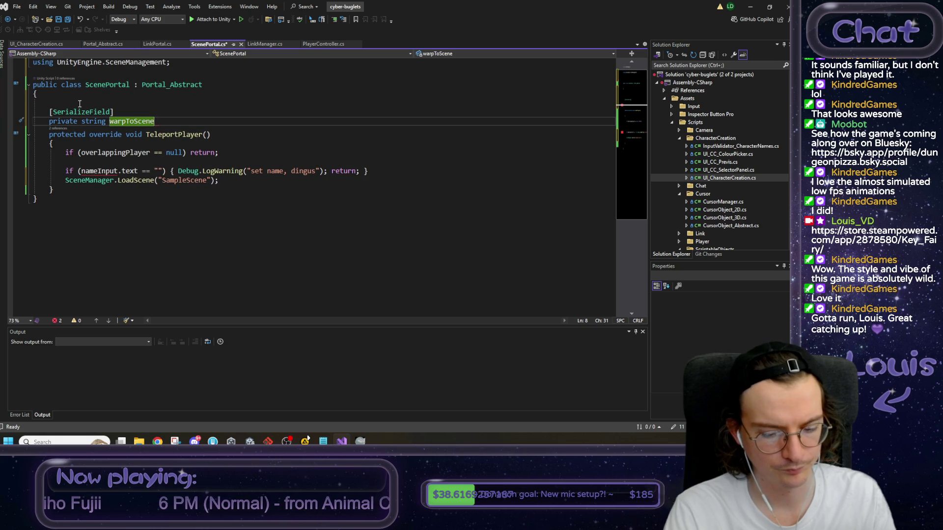
pyautogui.write(' =;')
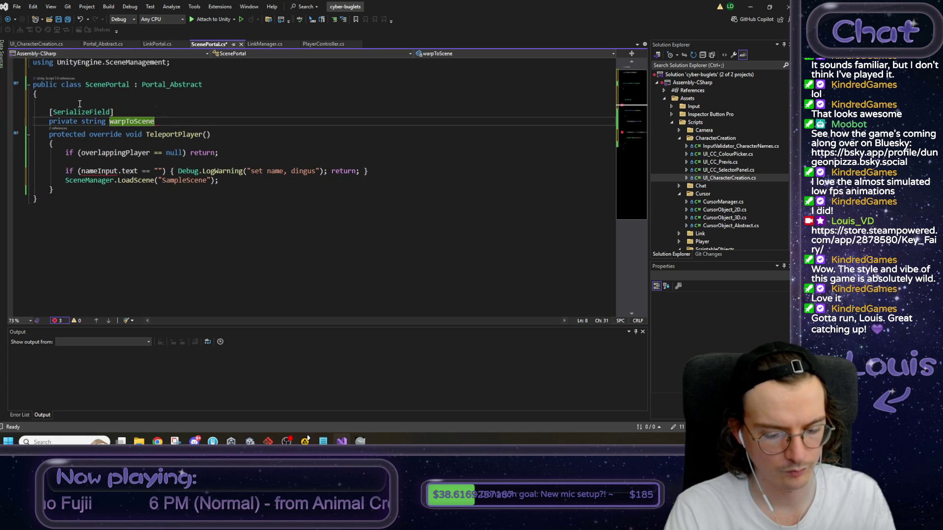
pyautogui.press('Return')
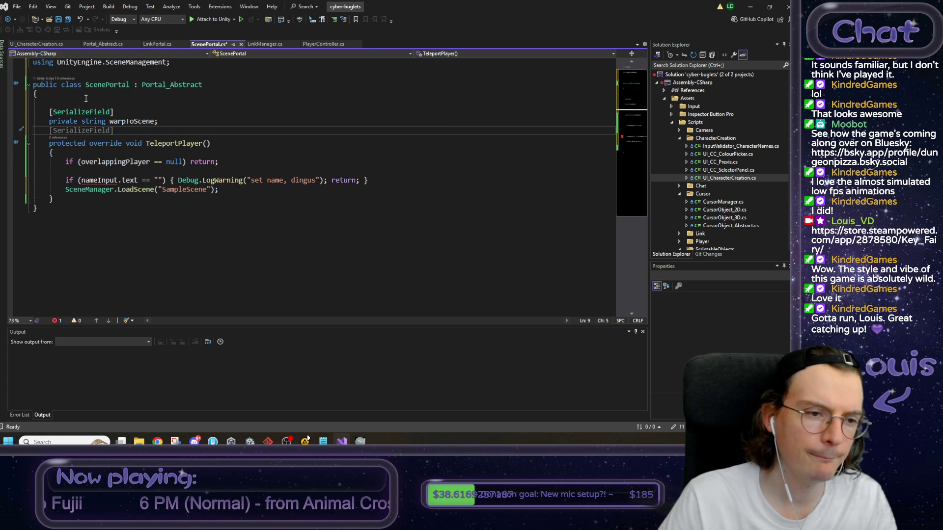
pyautogui.press('Up')
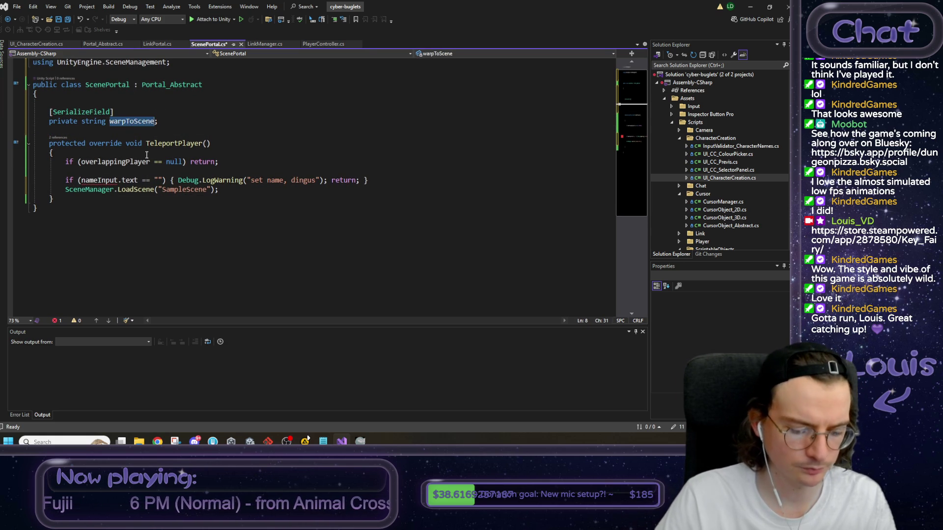
pyautogui.click(131, 180)
# Make the empty check test warpToScene and reword the warning to 'set scene name, dingus'.
pyautogui.moveTo(132, 180); pyautogui.dragTo(85, 181)
pyautogui.hotkey('ctrl', 'v')
pyautogui.click(236, 180)
pyautogui.write('scene')
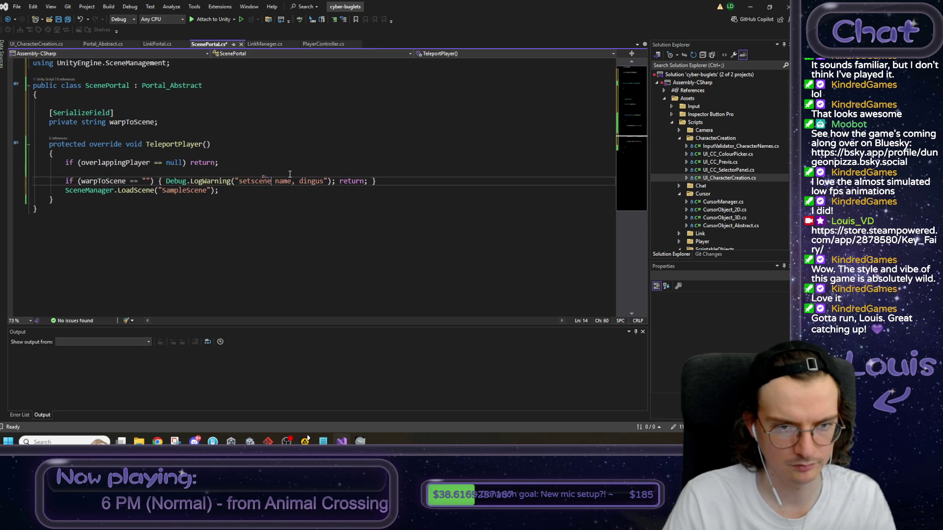
pyautogui.press('BackSpace')
pyautogui.press('Left')
pyautogui.press('Left')
pyautogui.press('Left')
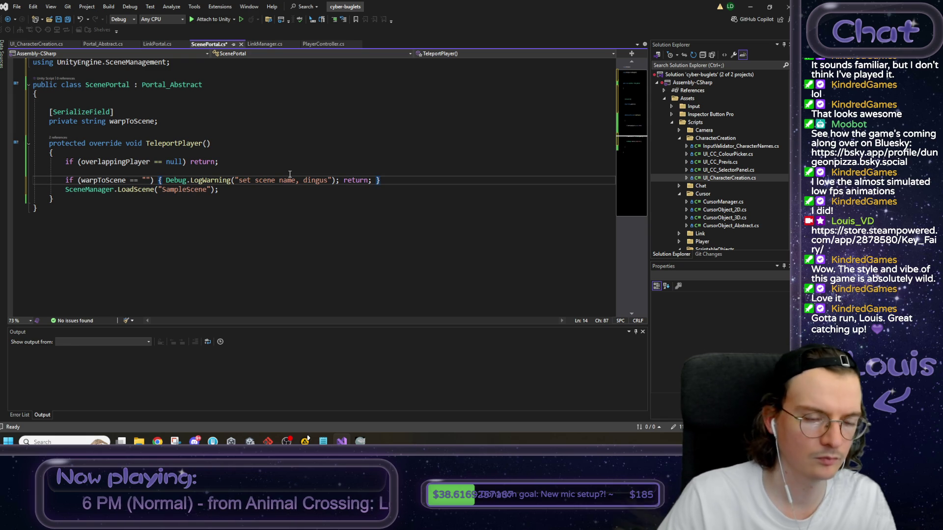
# Change LoadScene to use warpToScene without quotes and save ScenePortal.cs.
pyautogui.click(153, 122)
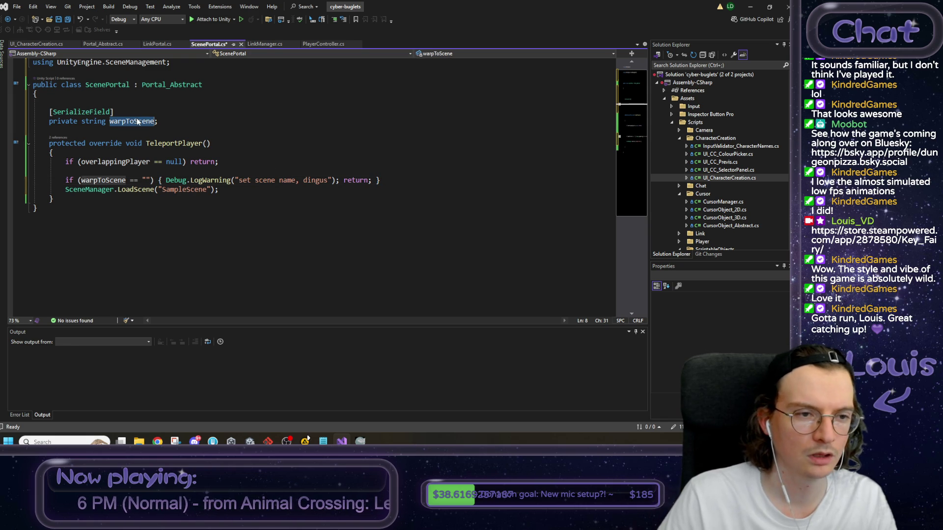
pyautogui.hotkey('ctrl', 'c')
pyautogui.doubleClick(185, 189)
pyautogui.hotkey('ctrl', 'v')
pyautogui.click(233, 189)
pyautogui.hotkey('ctrl', 's')
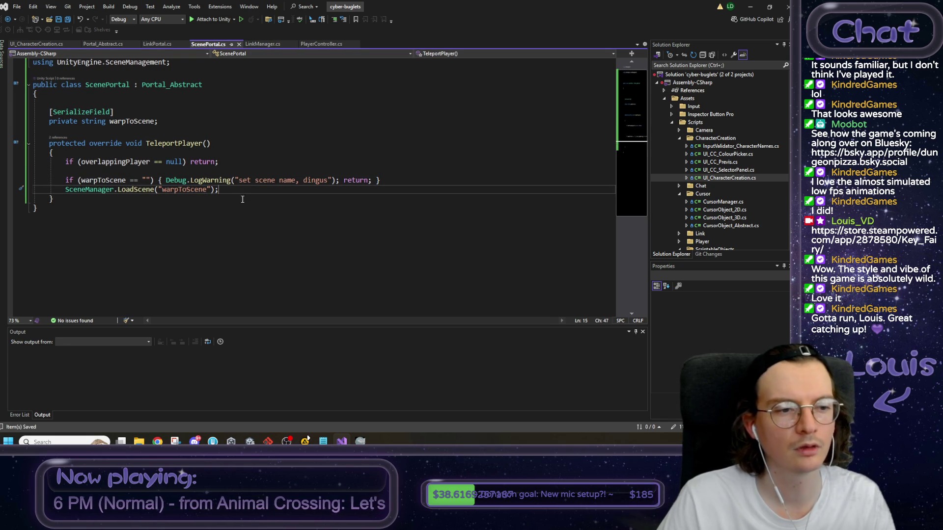
pyautogui.click(161, 189)
pyautogui.press('BackSpace')
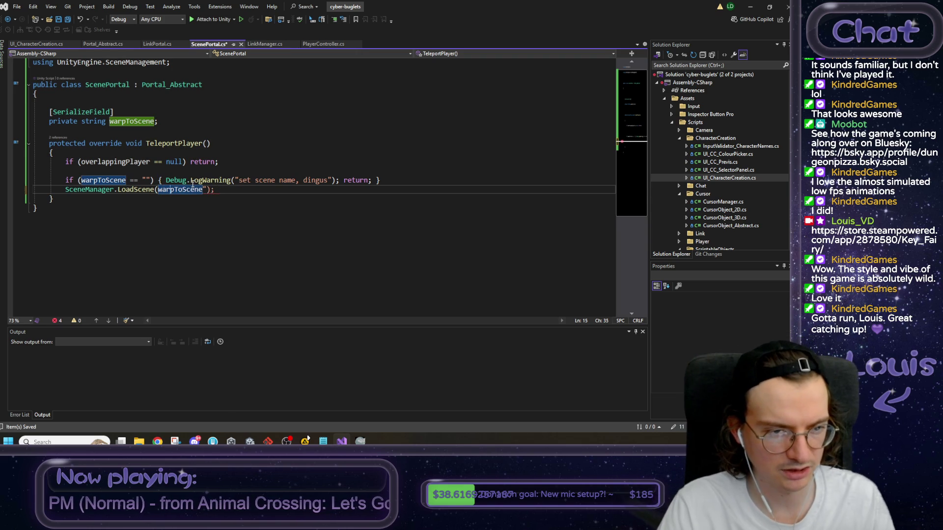
pyautogui.hotkey('ctrl', 'Right')
pyautogui.press('Delete')
pyautogui.hotkey('ctrl', 's')
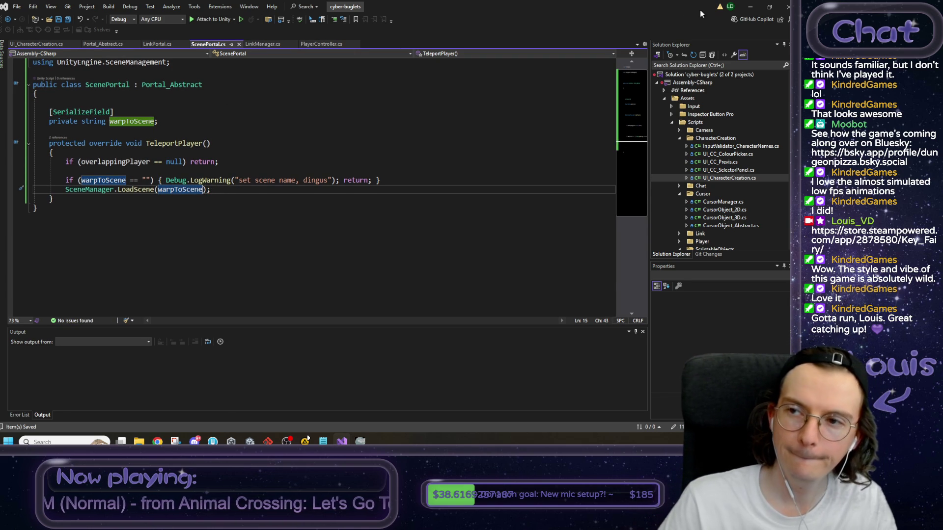
pyautogui.click(750, 6)
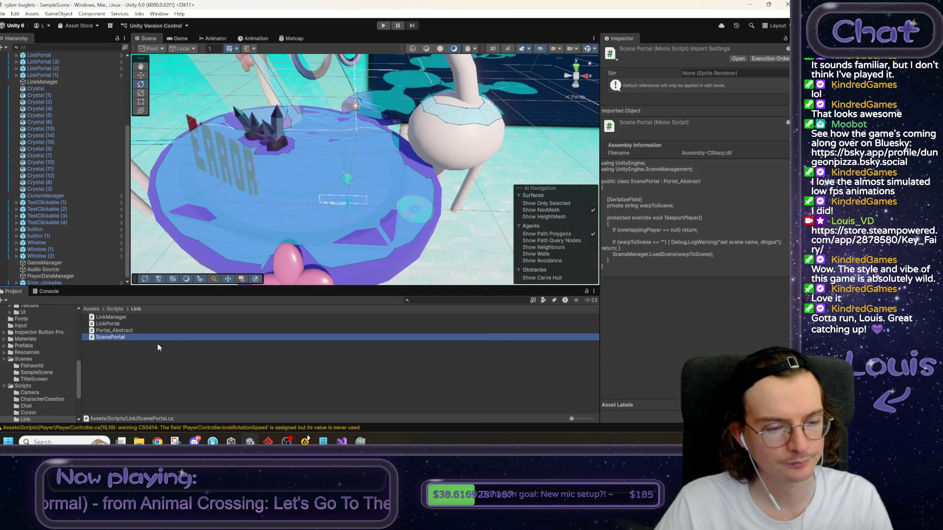
# Attach Scene Portal to the ScenePortal prefab in Assets/Prefabs via an Add Component 'scene' search, then open the prefab.
pyautogui.click(92, 310)
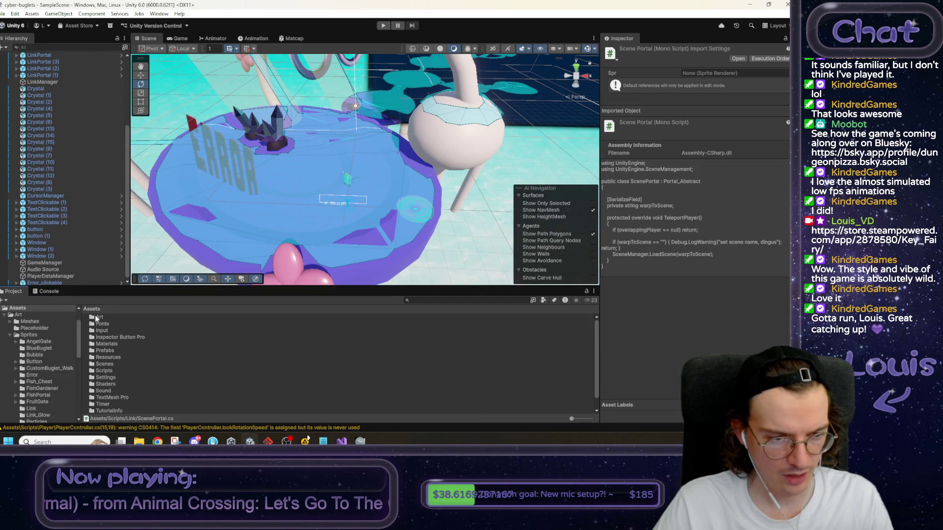
pyautogui.doubleClick(108, 350)
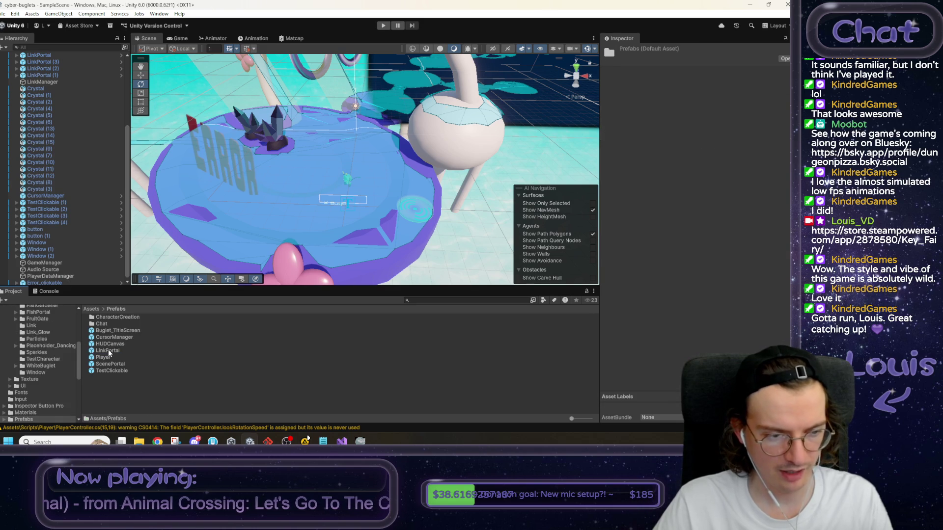
pyautogui.click(111, 363)
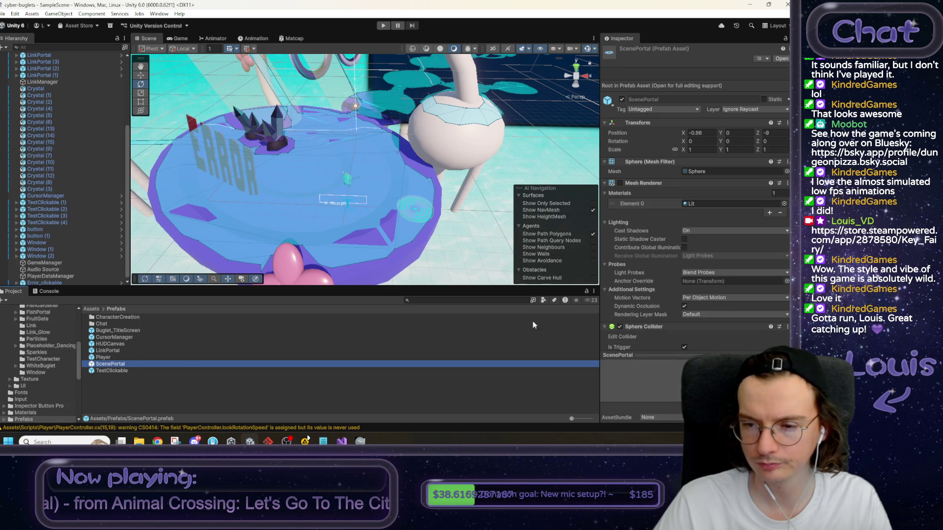
pyautogui.scroll(-5, 660, 308)
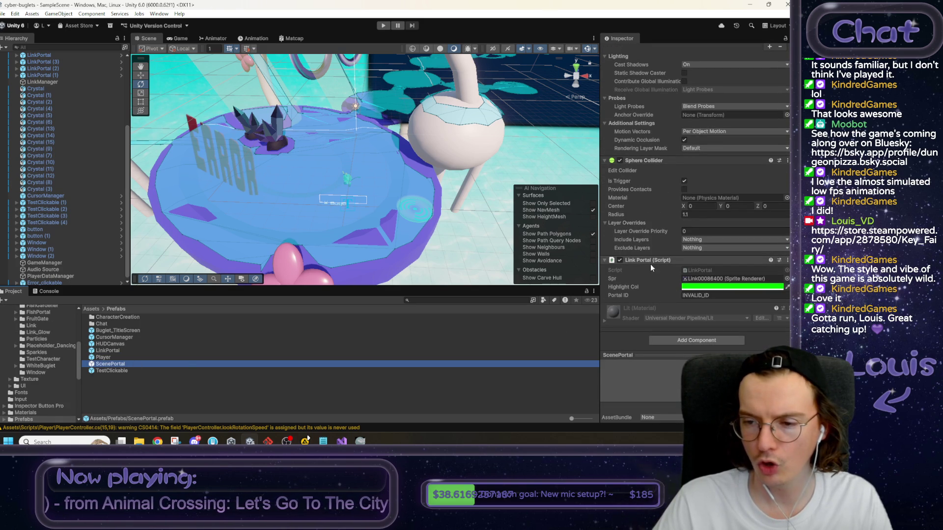
pyautogui.click(670, 340)
pyautogui.write('scene')
pyautogui.click(680, 325)
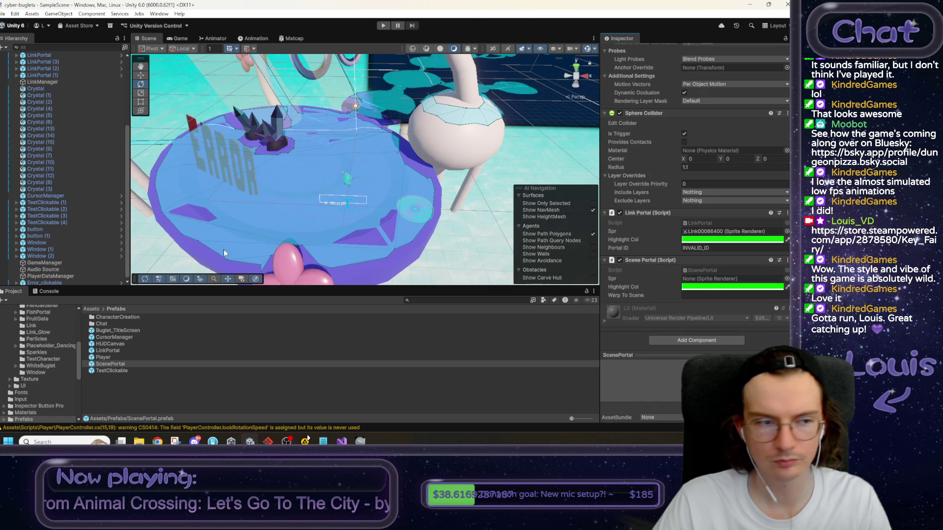
pyautogui.click(122, 364)
pyautogui.doubleClick(123, 363)
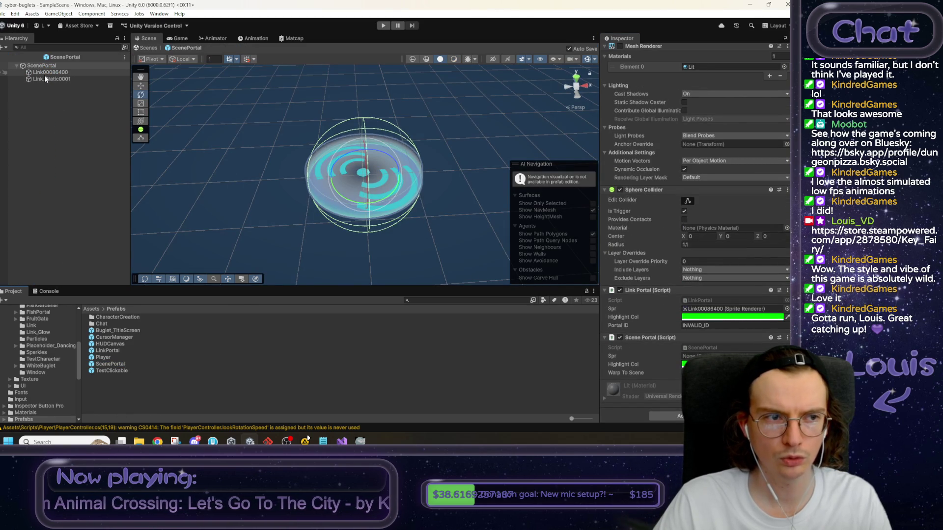
# Assign the Link00086400 sprite to Scene Portal and remove the Link Portal component.
pyautogui.moveTo(46, 75); pyautogui.dragTo(687, 356)
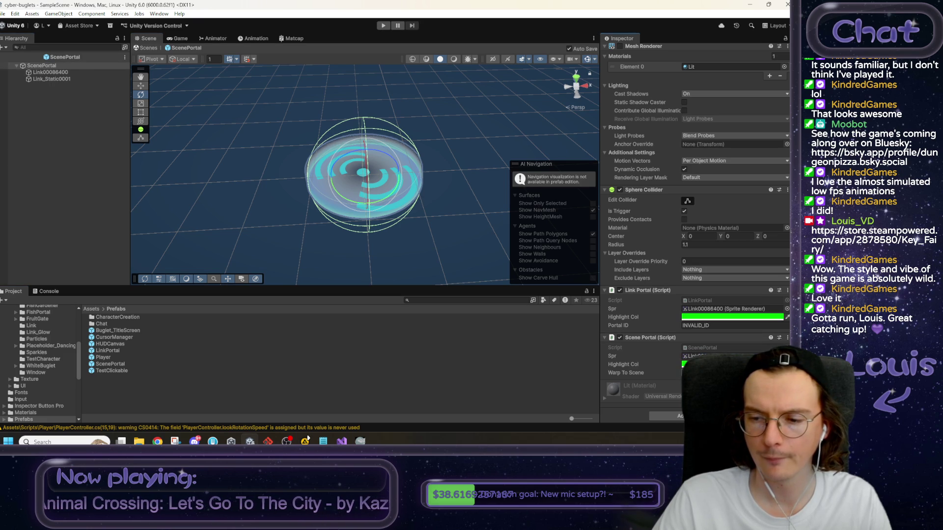
pyautogui.rightClick(662, 290)
pyautogui.click(692, 311)
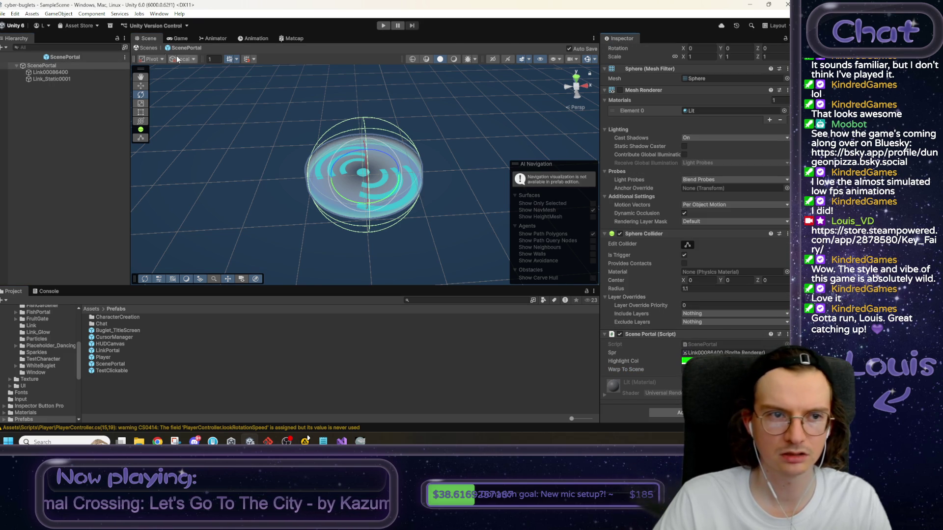
# Exit prefab mode and drop a ScenePortal instance onto the plaza floor.
pyautogui.click(150, 48)
pyautogui.moveTo(125, 363)
pyautogui.mouseDown()
pyautogui.moveTo(271, 227)
pyautogui.moveTo(415, 176)
pyautogui.moveTo(320, 201)
pyautogui.moveTo(319, 193)
pyautogui.mouseUp()
pyautogui.press('w')
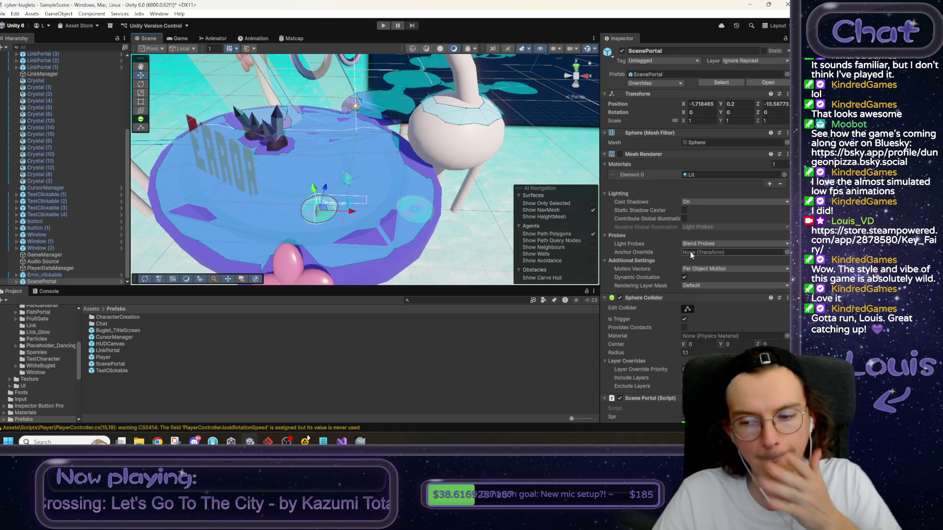
# Look up the Fishworld scene's exact name in Assets/Scenes.
pyautogui.scroll(-3, 710, 278)
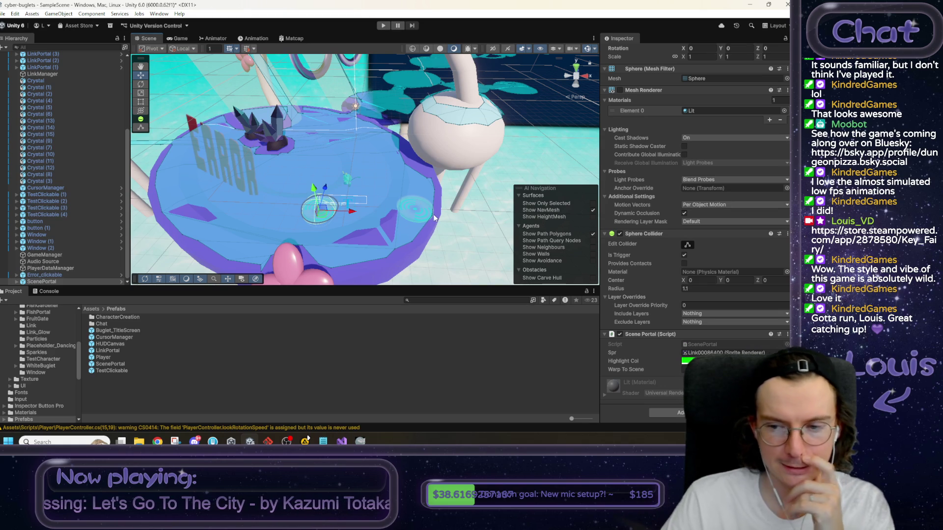
pyautogui.click(685, 369)
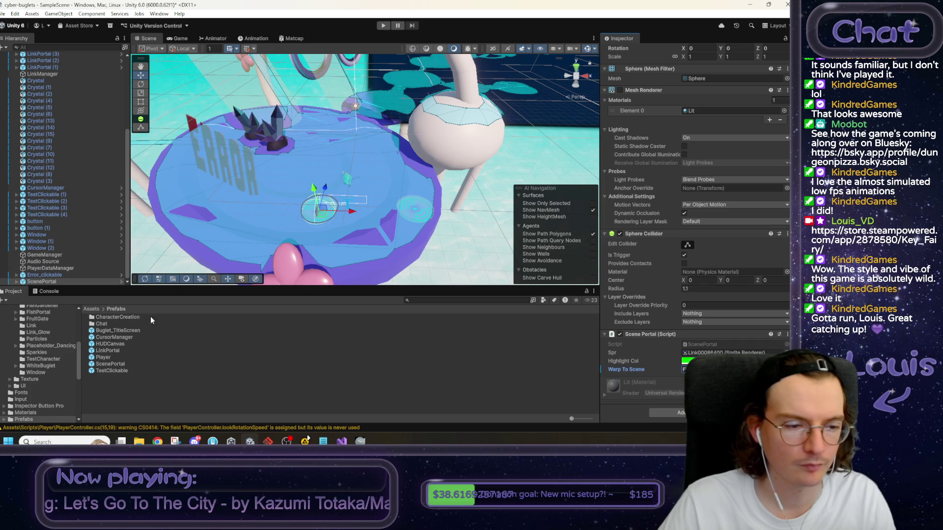
pyautogui.click(92, 310)
pyautogui.doubleClick(107, 366)
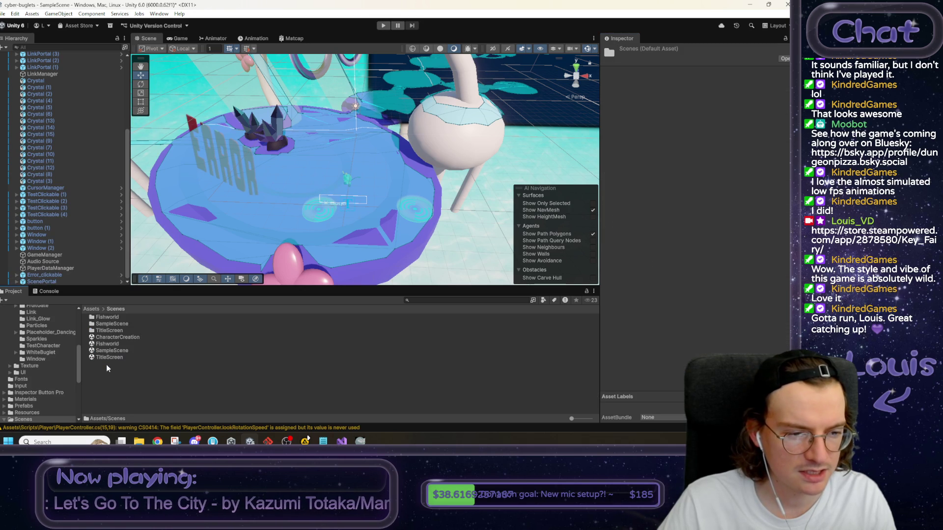
pyautogui.click(108, 343)
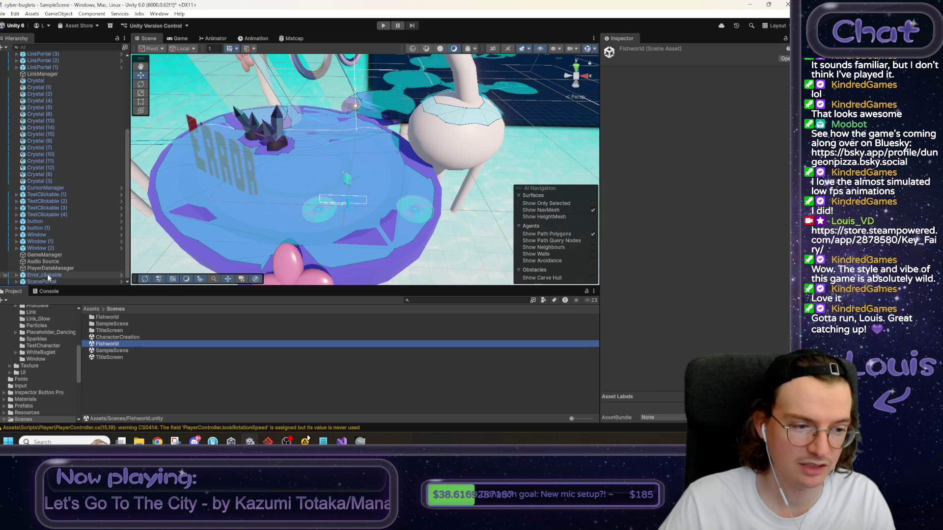
# Set the placed ScenePortal's Warp To Scene to Fishworld, then open the Fishworld scene.
pyautogui.click(58, 281)
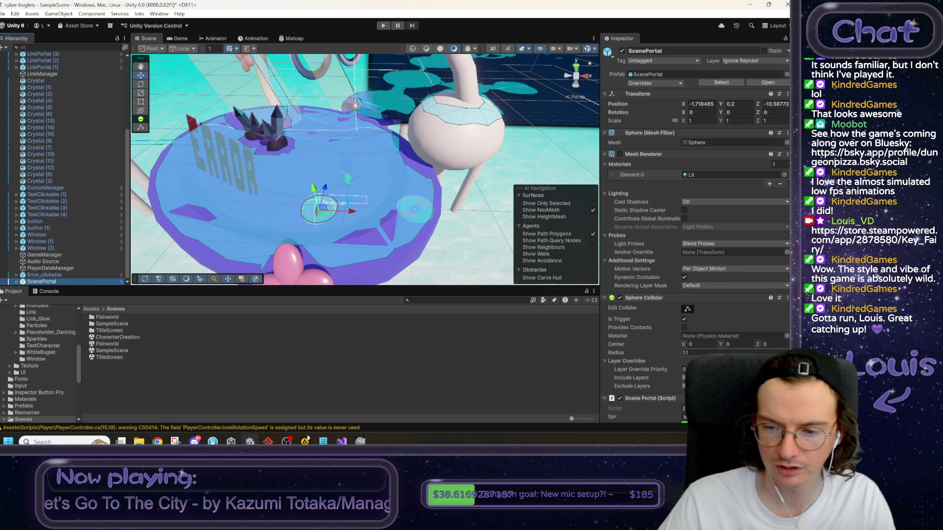
pyautogui.scroll(-3, 695, 245)
pyautogui.click(685, 369)
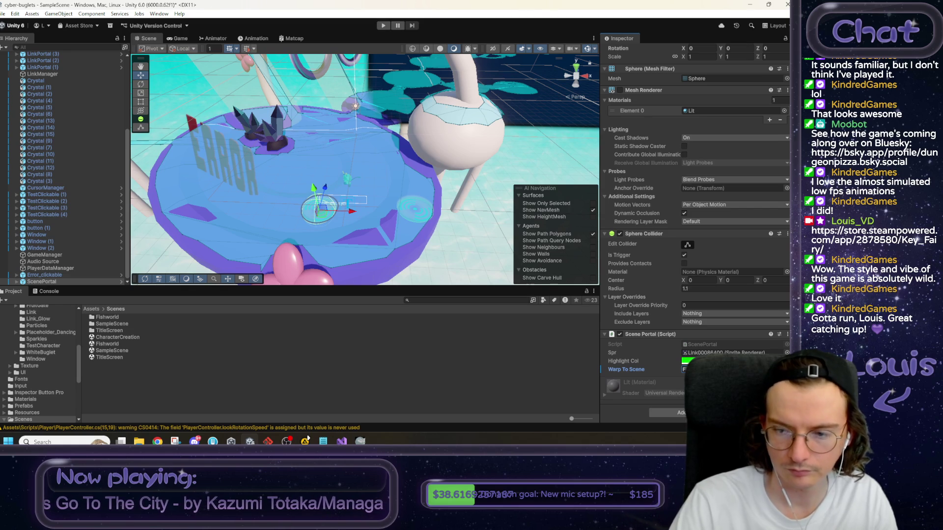
pyautogui.click(469, 211)
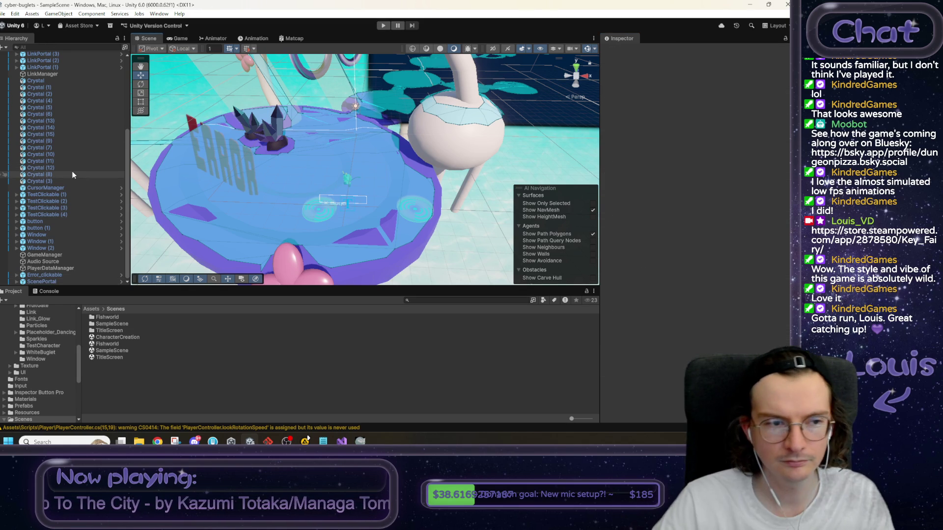
pyautogui.scroll(5, 71, 170)
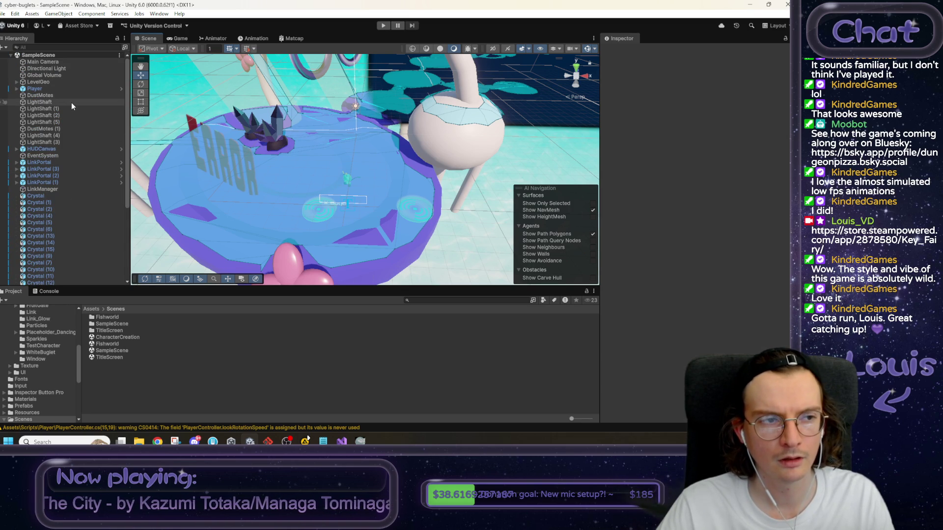
pyautogui.doubleClick(107, 344)
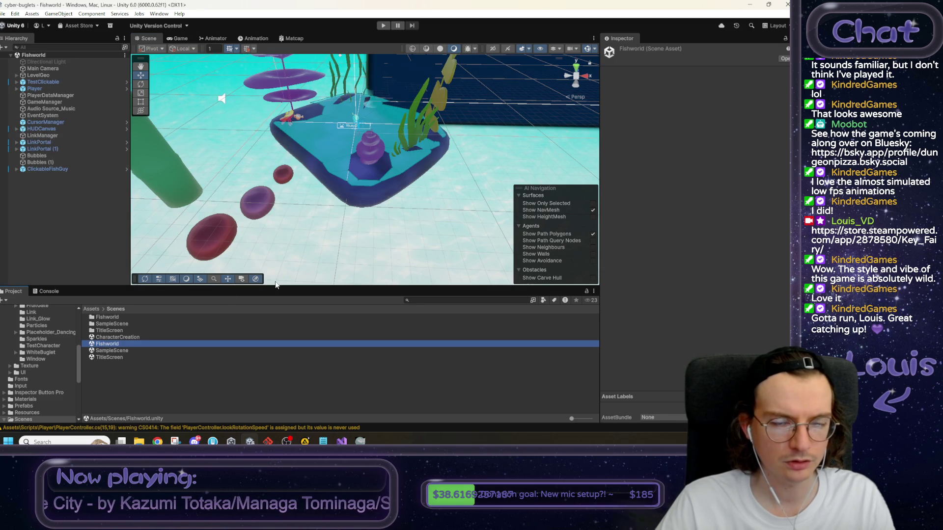
pyautogui.click(4, 13)
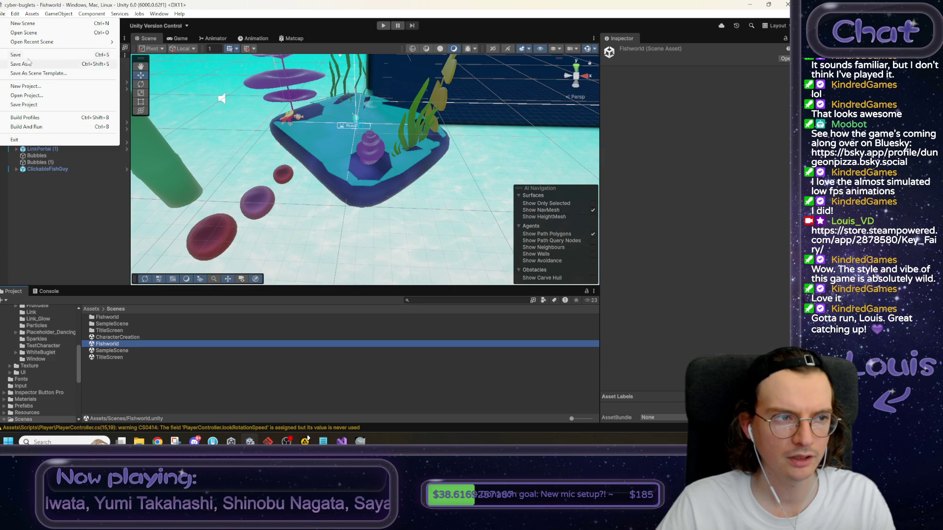
pyautogui.click(39, 118)
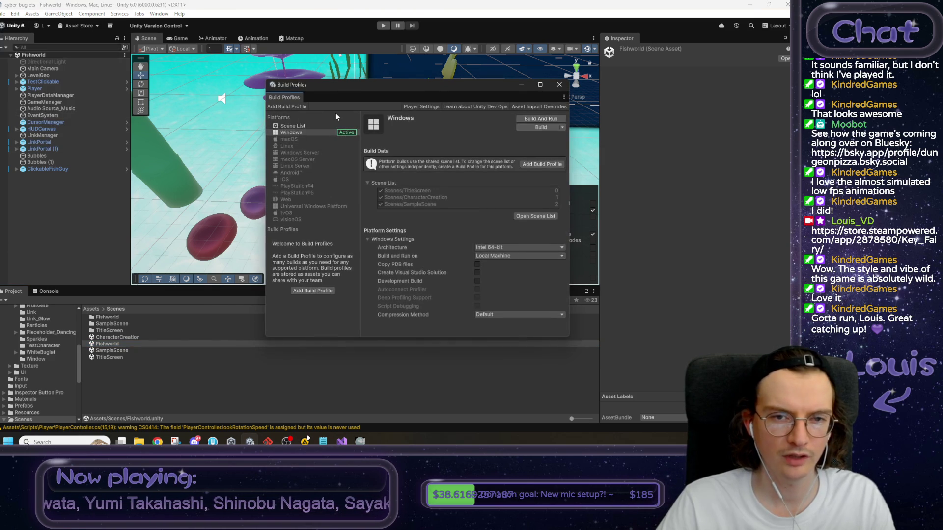
pyautogui.click(302, 126)
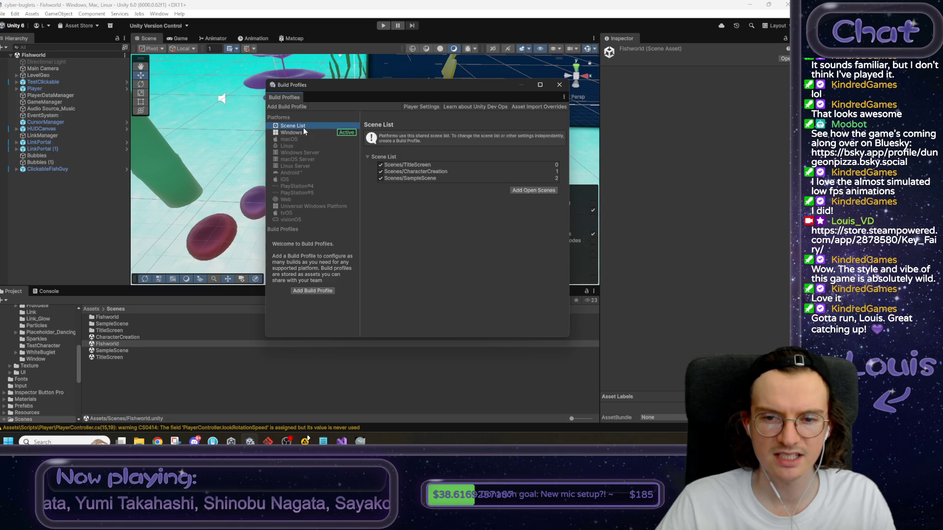
pyautogui.click(559, 84)
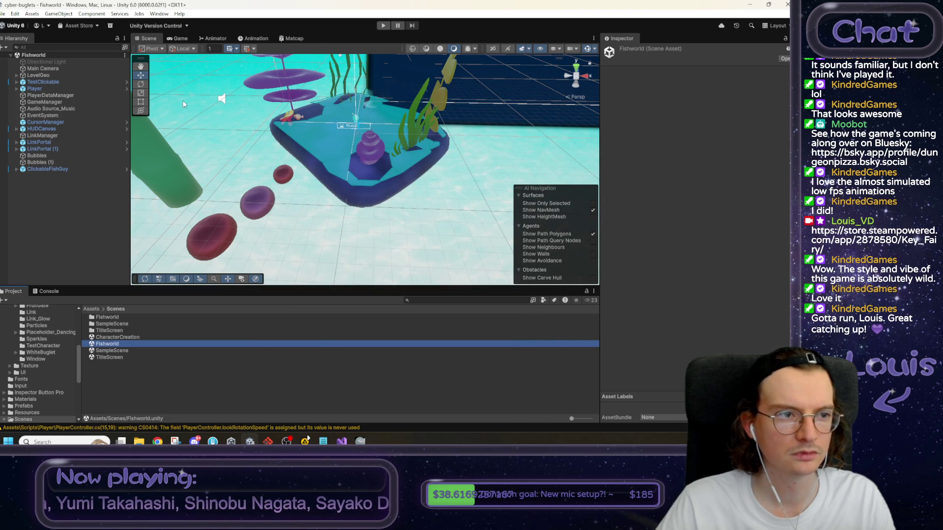
pyautogui.doubleClick(104, 350)
# Playtest the portal warp into Fishworld, stop, then restart play mode from SampleScene.
pyautogui.click(382, 25)
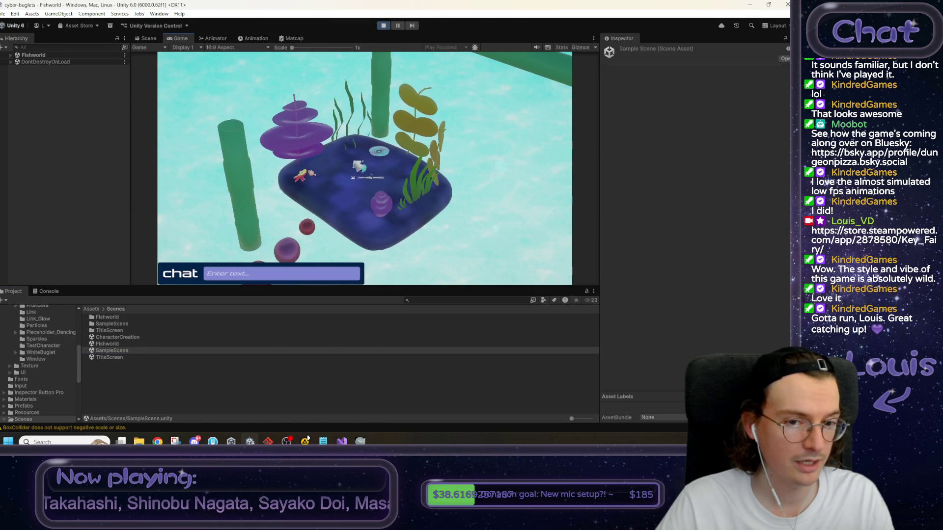
pyautogui.click(383, 26)
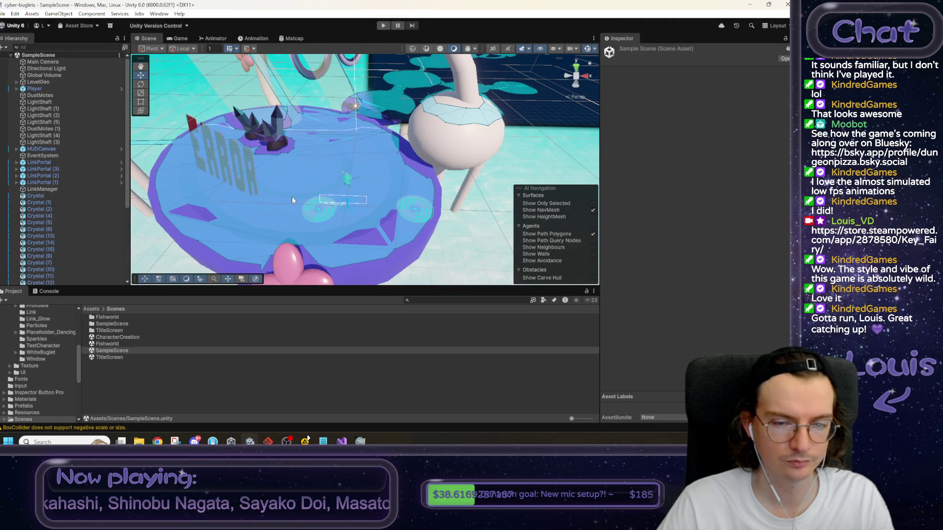
pyautogui.click(382, 26)
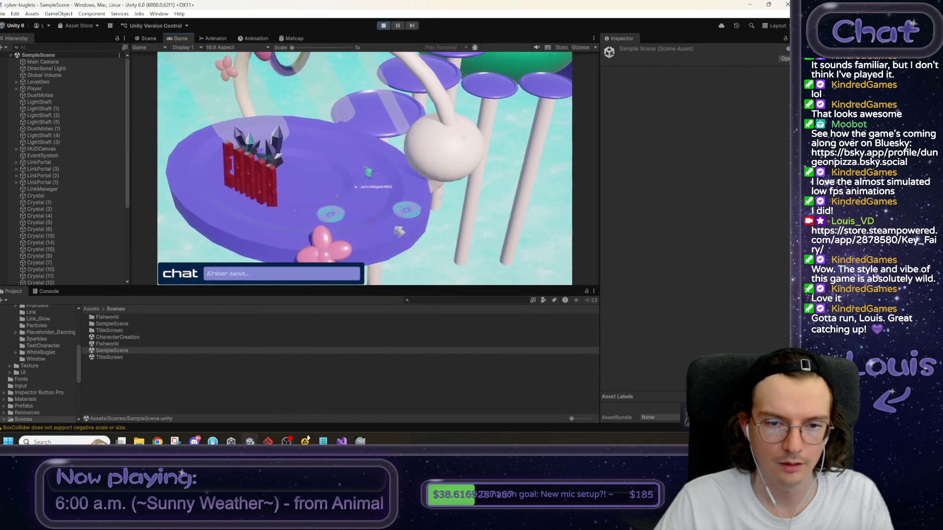
# Launch ScreenToGif and position its recorder frame over the Game view on the player.
pyautogui.click(93, 441)
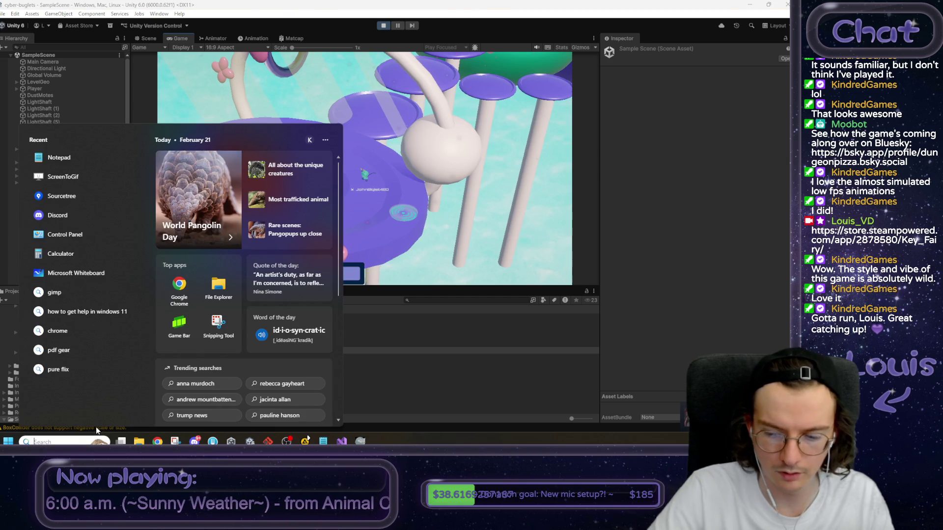
pyautogui.write('sc')
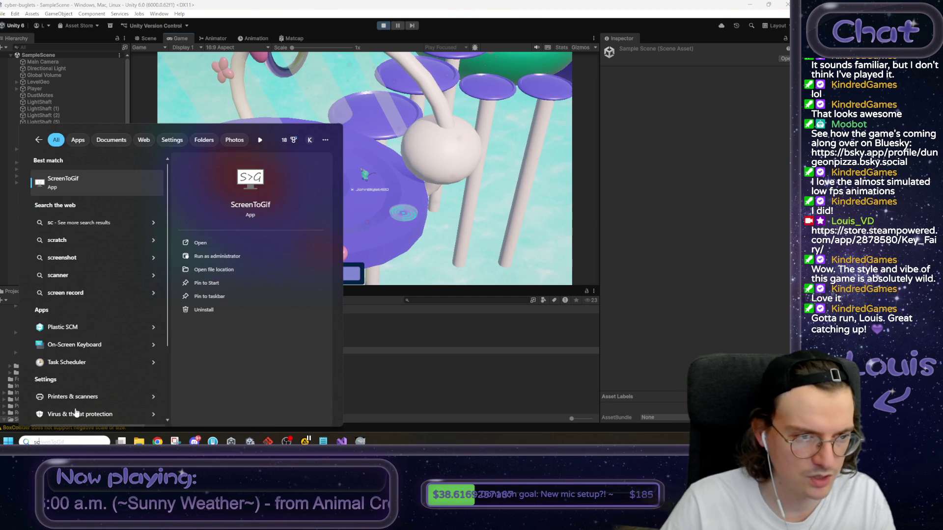
pyautogui.click(92, 191)
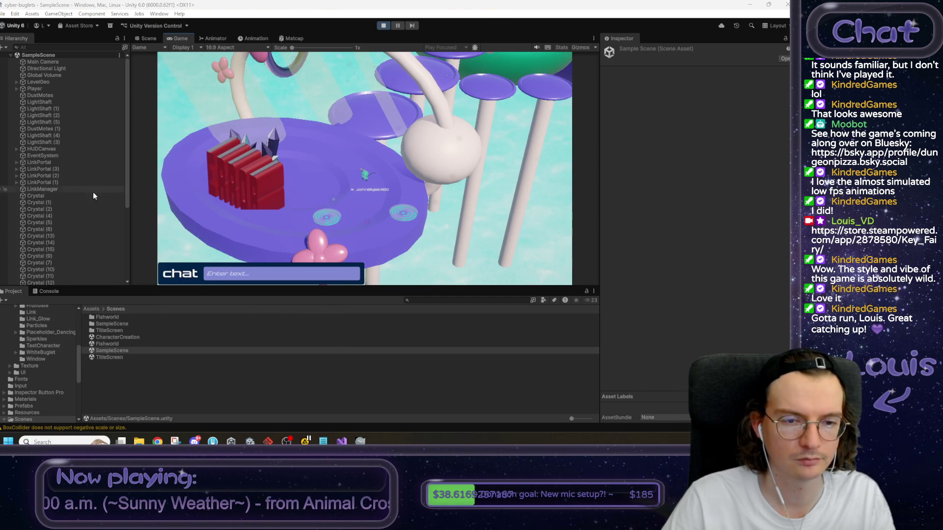
pyautogui.click(334, 239)
pyautogui.moveTo(336, 241)
pyautogui.mouseDown()
pyautogui.moveTo(432, 243)
pyautogui.moveTo(415, 243)
pyautogui.mouseUp()
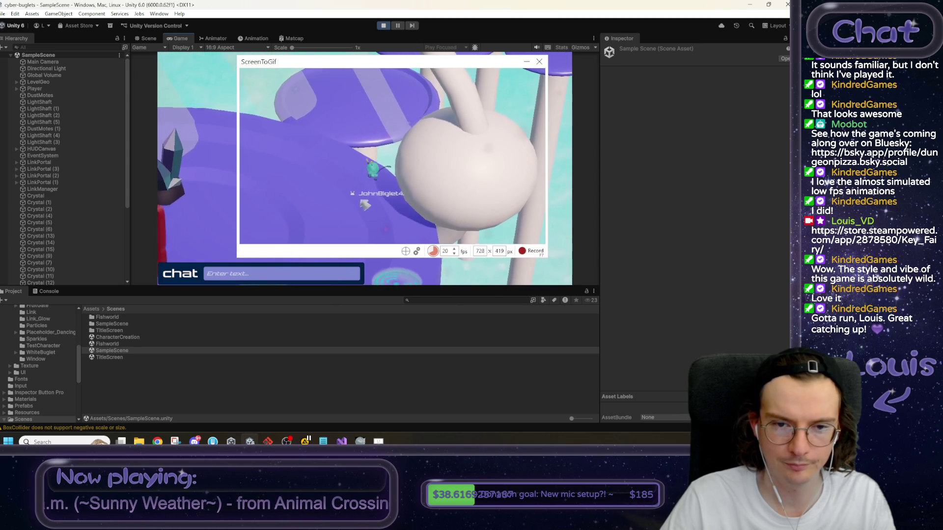
pyautogui.moveTo(427, 62)
pyautogui.mouseDown()
pyautogui.moveTo(387, 74)
pyautogui.moveTo(399, 78)
pyautogui.mouseUp()
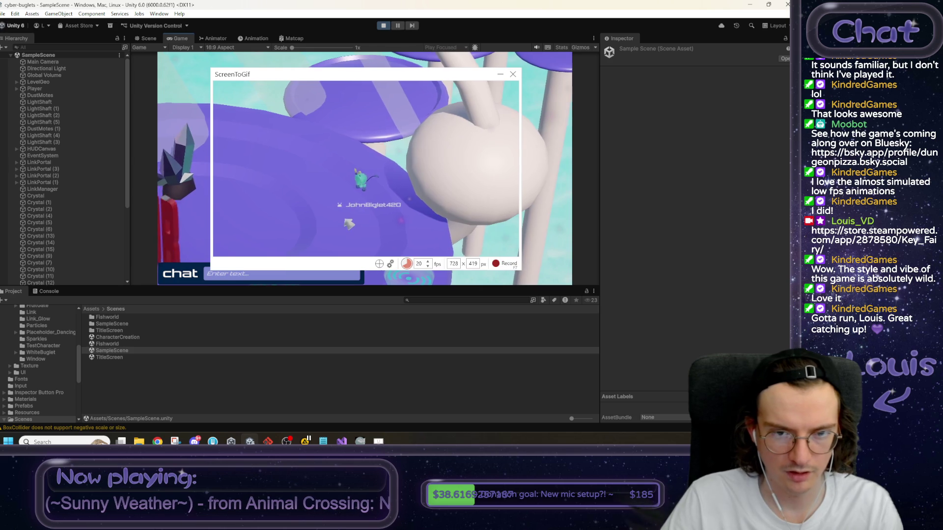
# Record the player warping from the plaza into Fishworld, then exit Play mode.
pyautogui.press('F7')
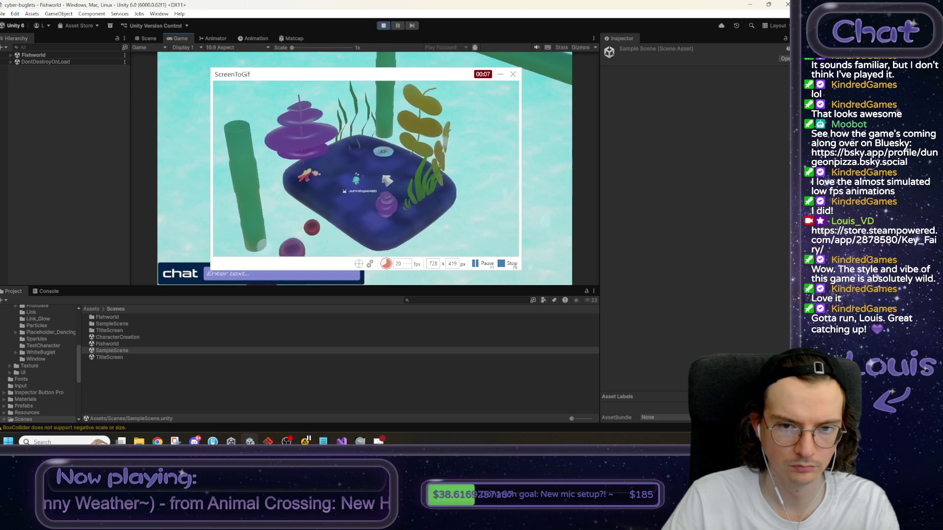
pyautogui.press('F8')
pyautogui.click(384, 25)
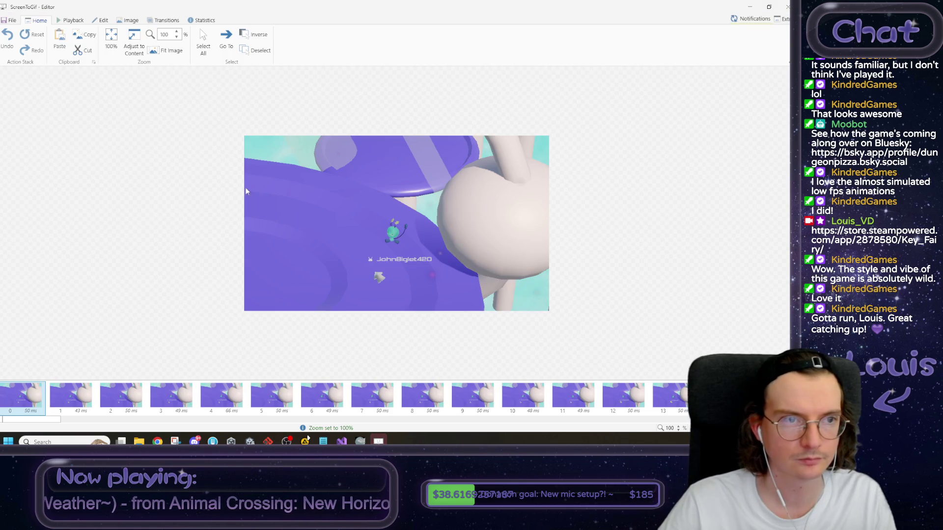
# Resize all recorded frames to a width of 512.
pyautogui.click(127, 20)
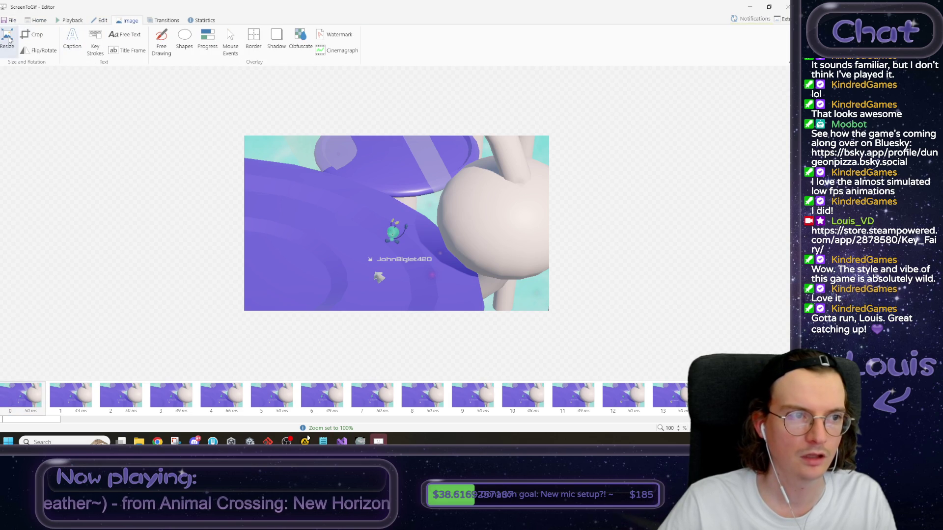
pyautogui.click(7, 39)
pyautogui.write('512')
pyautogui.press('Return')
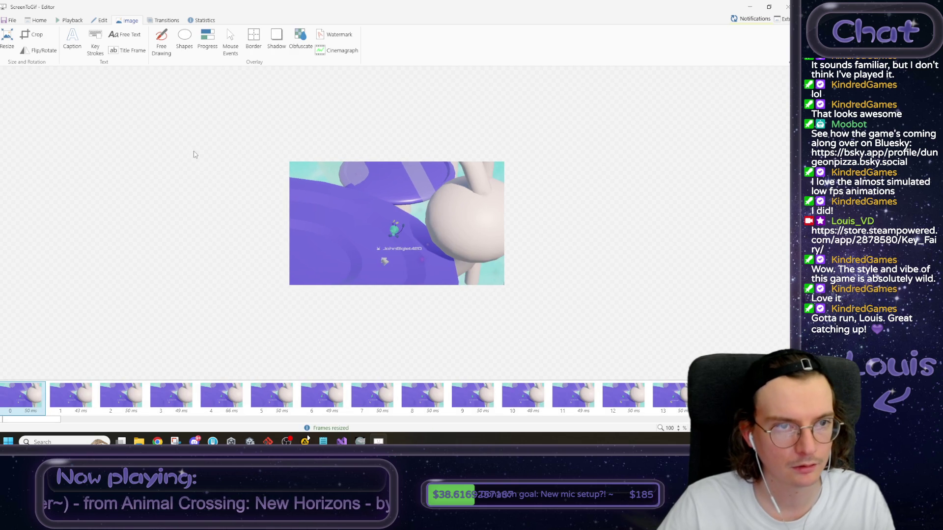
# Export the clip as the GIF 'warp to fish' into D:\Gifs\Cyber Buglets.
pyautogui.click(10, 20)
pyautogui.click(210, 42)
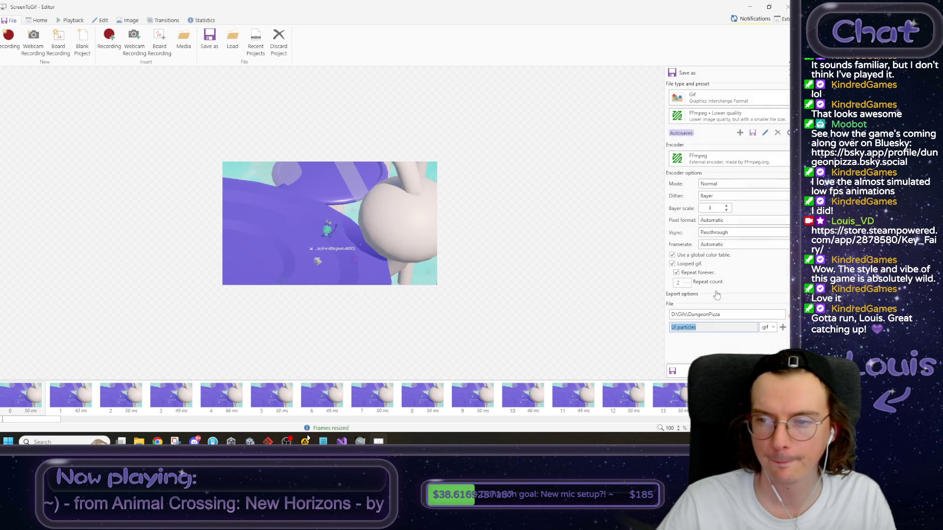
pyautogui.click(788, 314)
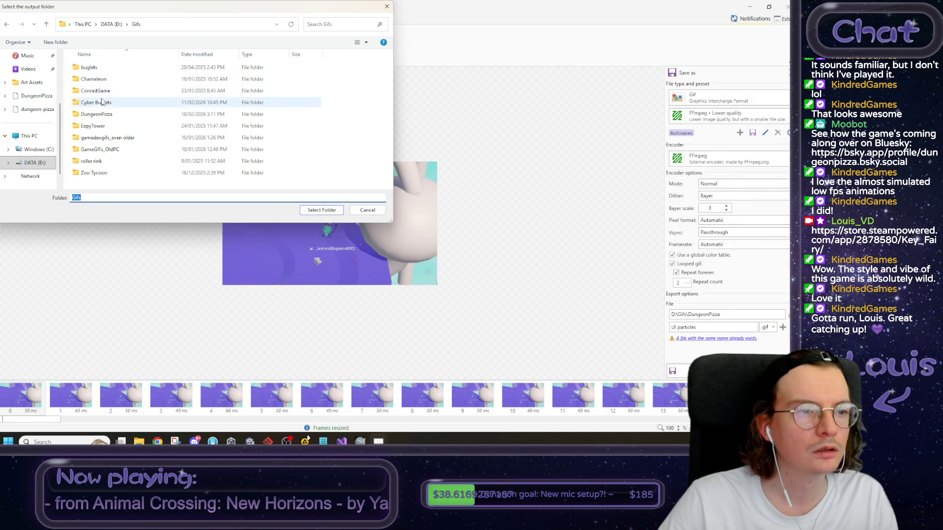
pyautogui.doubleClick(113, 102)
pyautogui.click(321, 210)
pyautogui.write('warp to ')
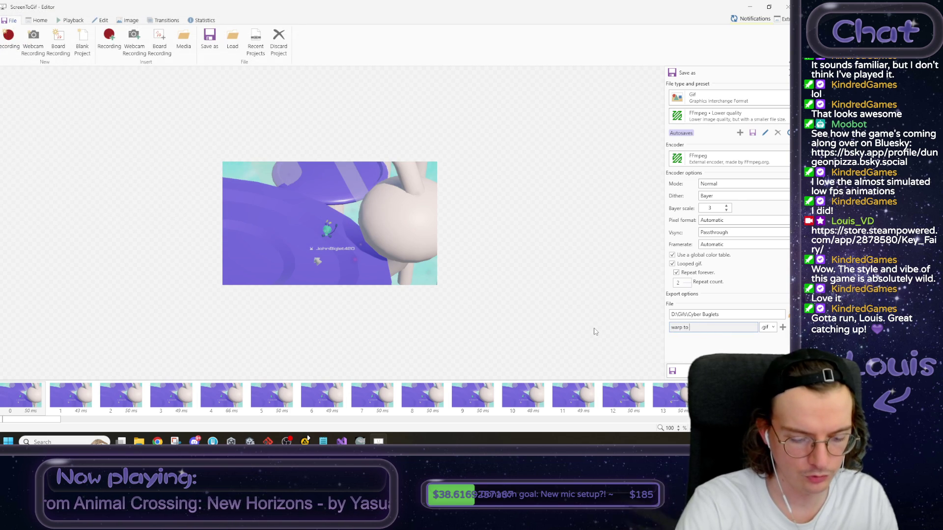
pyautogui.write('fish')
pyautogui.click(673, 370)
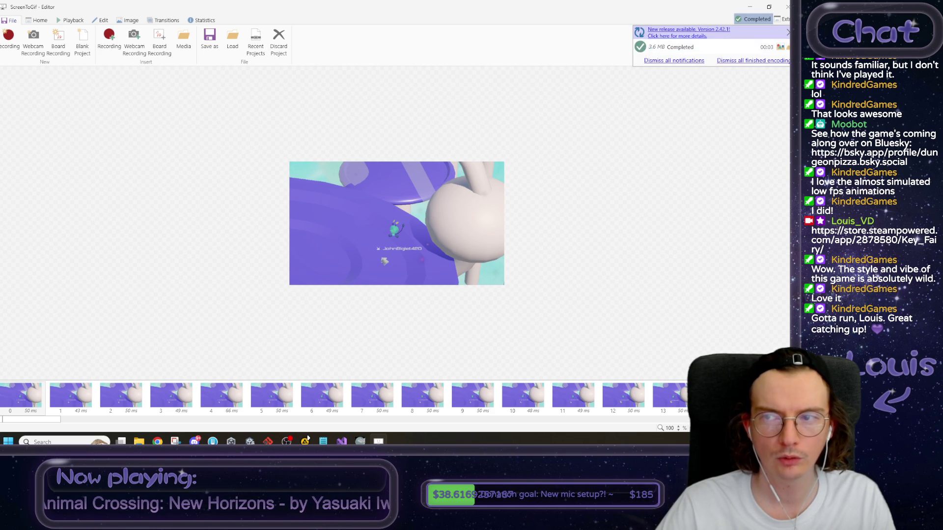
# Preview the 'warp to fish' GIF in Photos, then close Photos and ScreenToGif, dismissing the release notice.
pyautogui.click(764, 57)
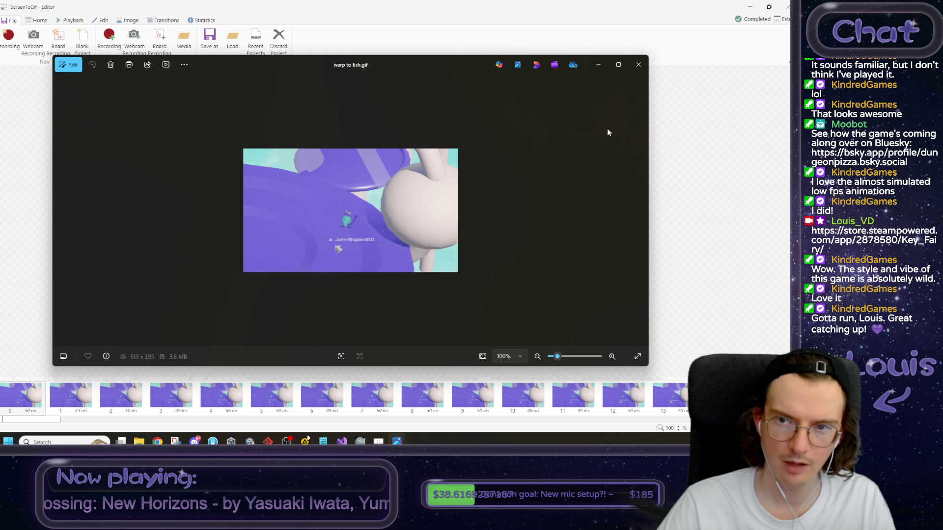
pyautogui.click(638, 64)
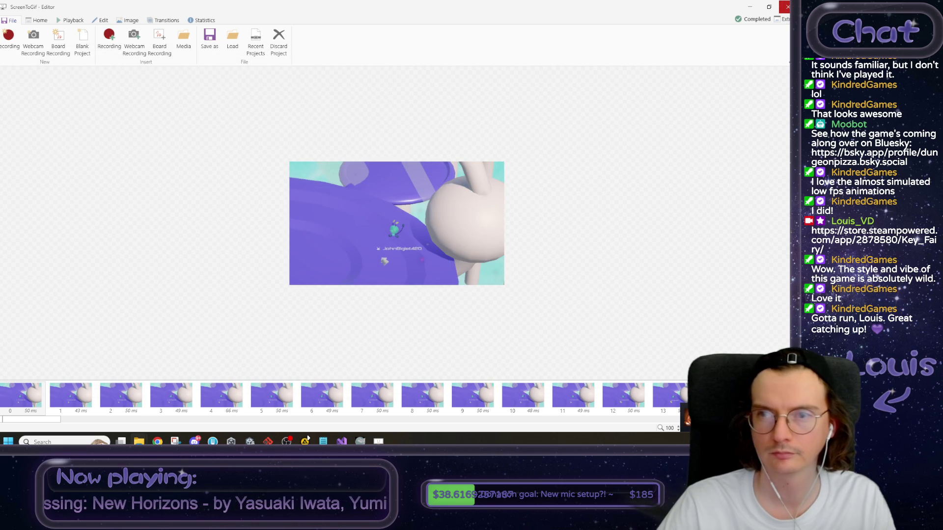
pyautogui.click(788, 7)
pyautogui.click(435, 250)
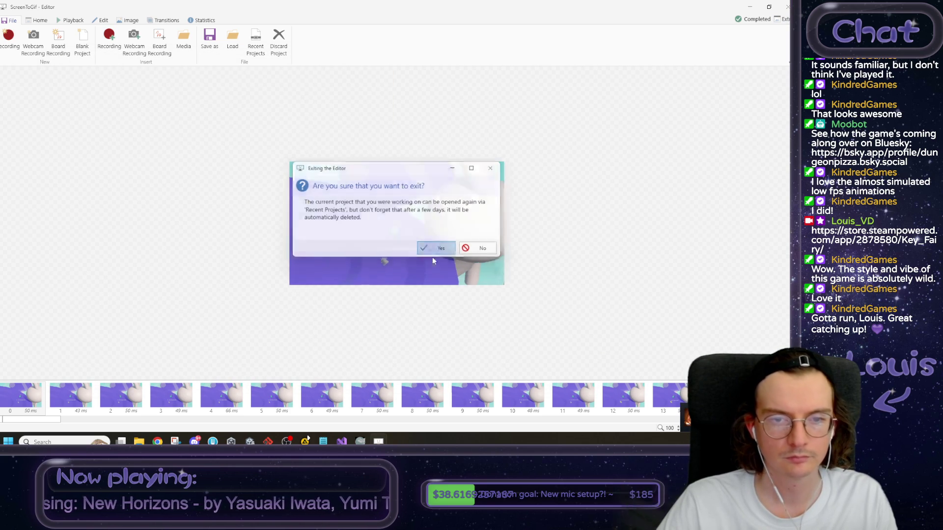
pyautogui.click(515, 291)
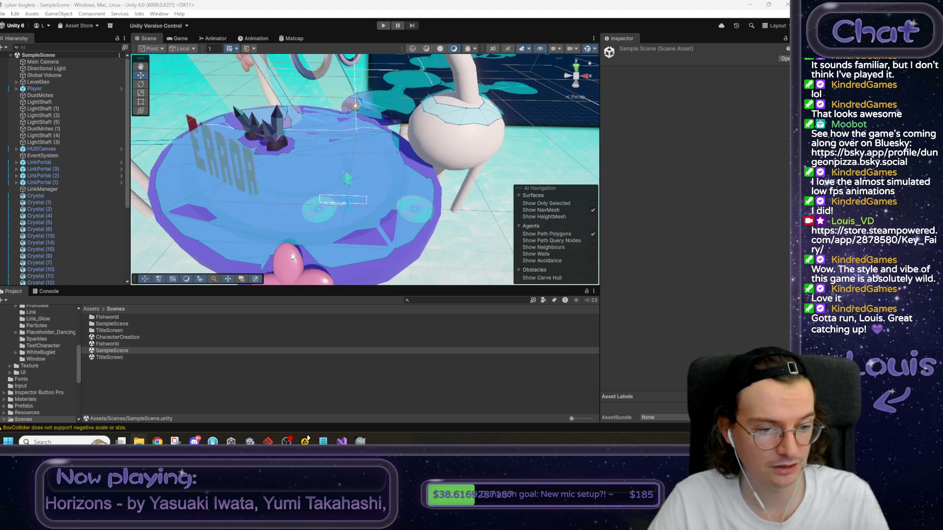
# Append a Notepad note that the new sceneportal prefab sends you to another scene, 'omg', and select it.
pyautogui.click(145, 397)
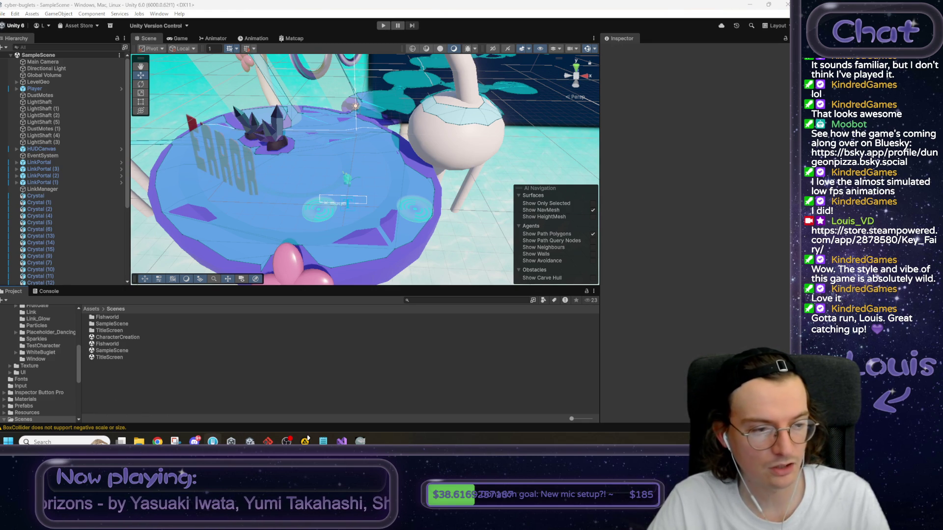
pyautogui.click(323, 442)
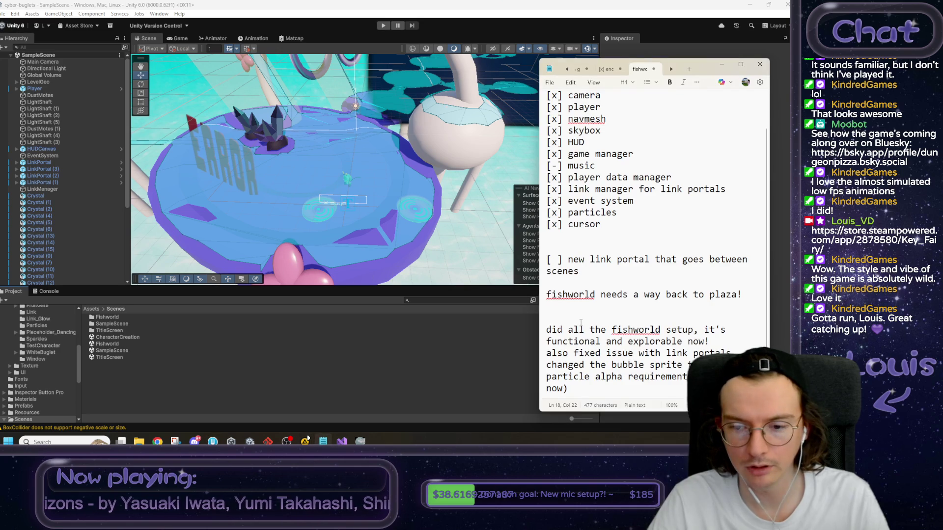
pyautogui.hotkey('ctrl', 'End')
pyautogui.press('Return')
pyautogui.press('Return')
pyautogui.press('Return')
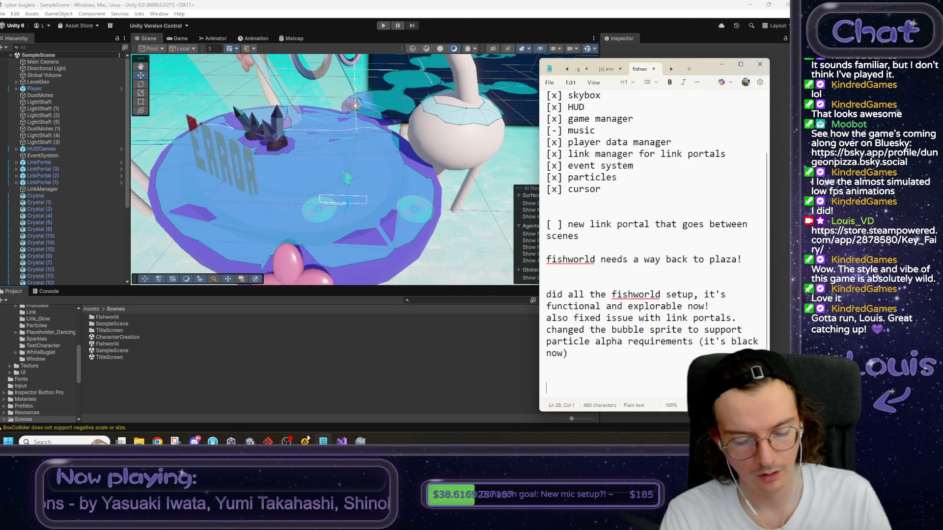
pyautogui.write('new sce')
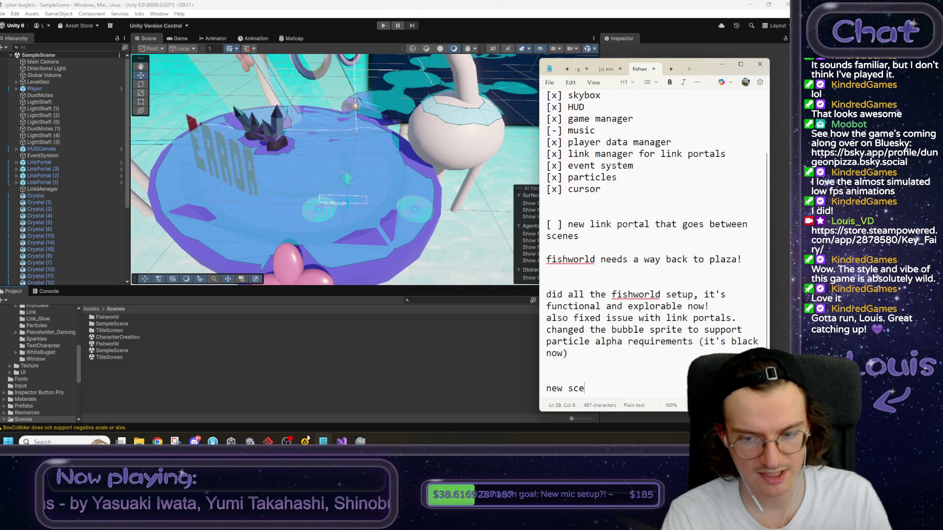
pyautogui.write('neportal prefa')
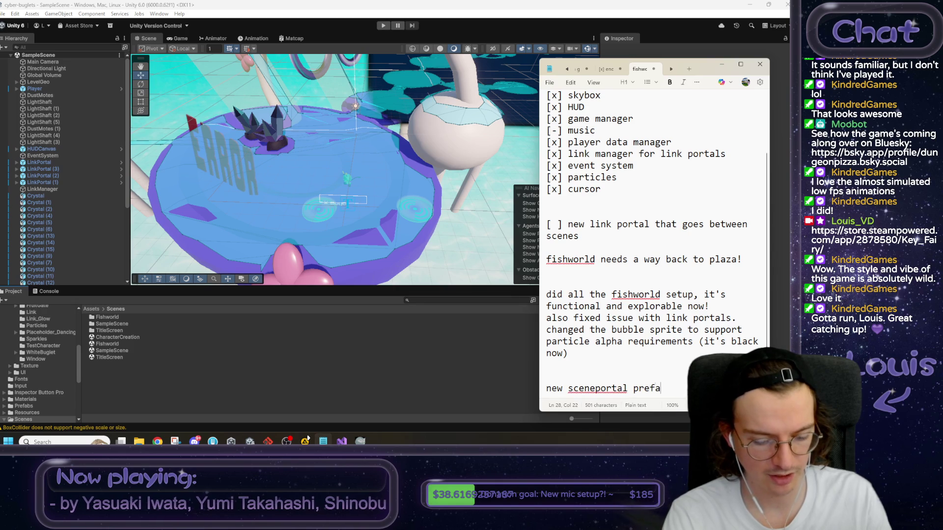
pyautogui.write('oes')
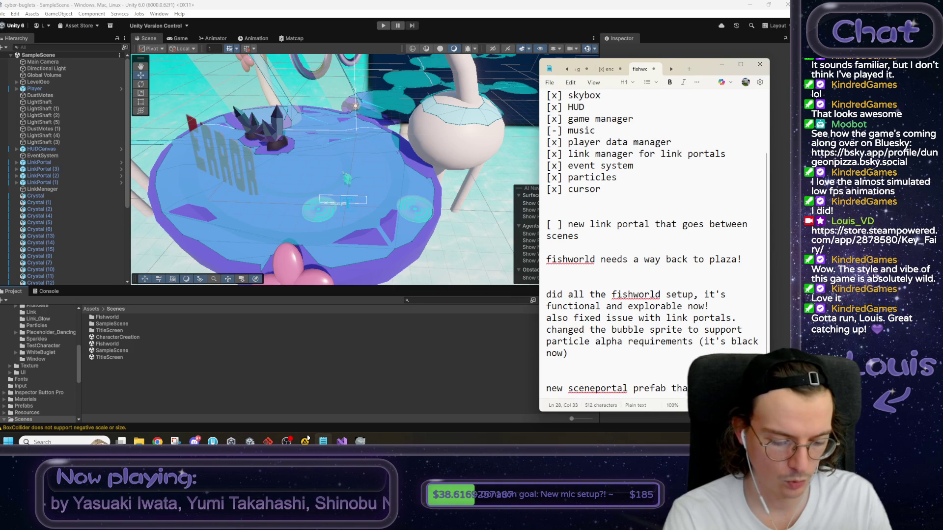
pyautogui.write('ou t')
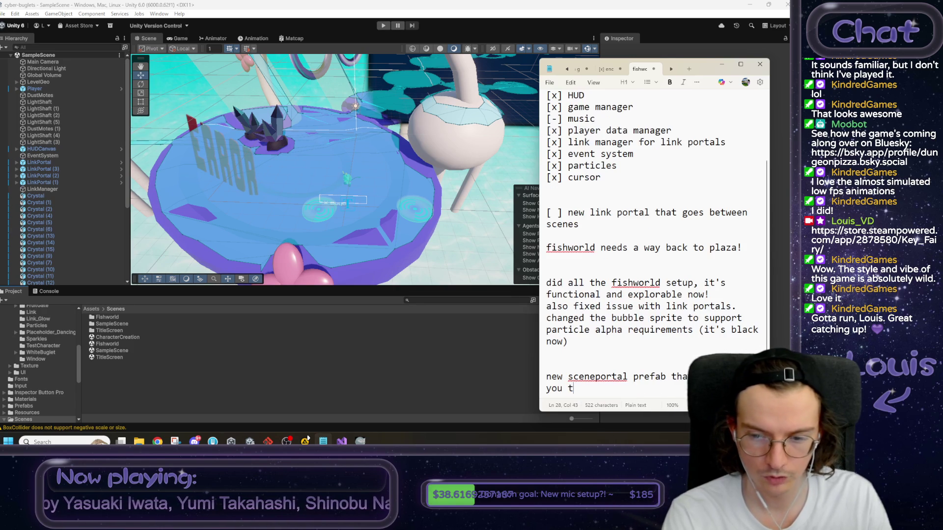
pyautogui.write('o another scene omg')
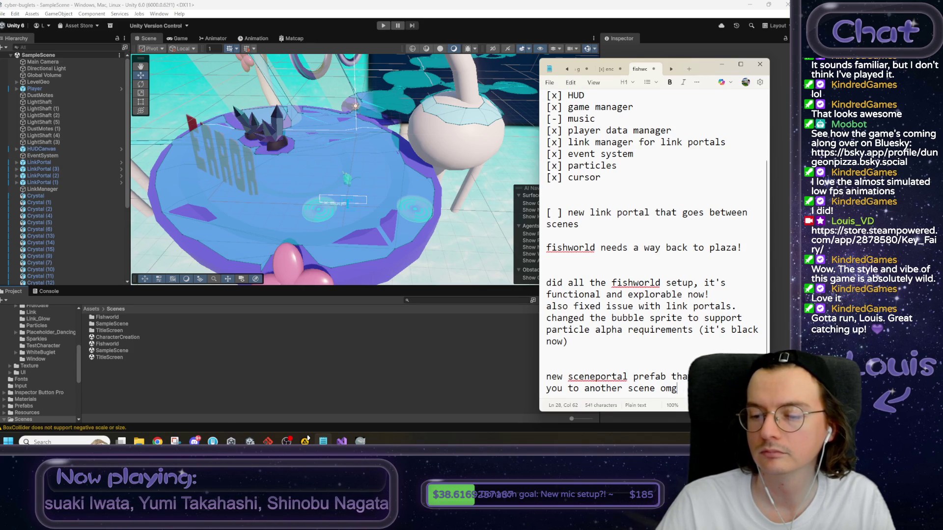
pyautogui.moveTo(677, 388); pyautogui.dragTo(515, 371)
pyautogui.hotkey('shift', 'Right')
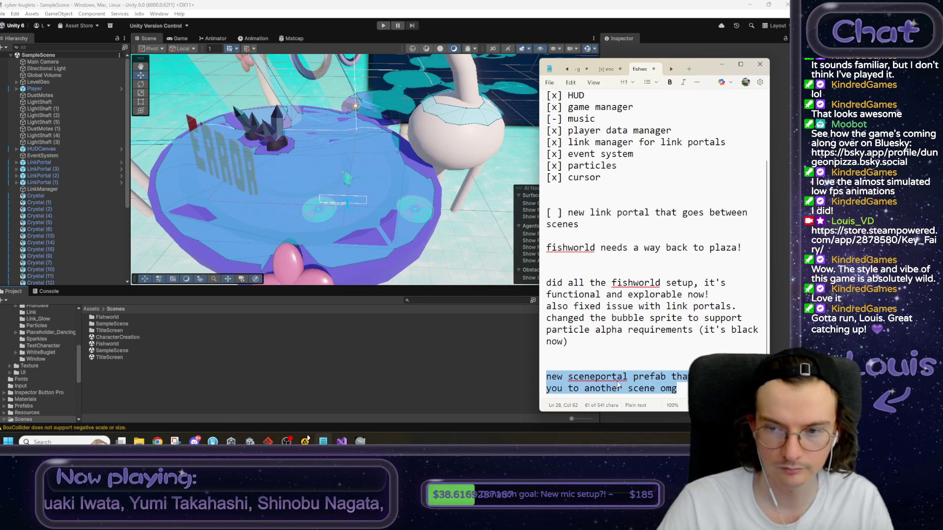